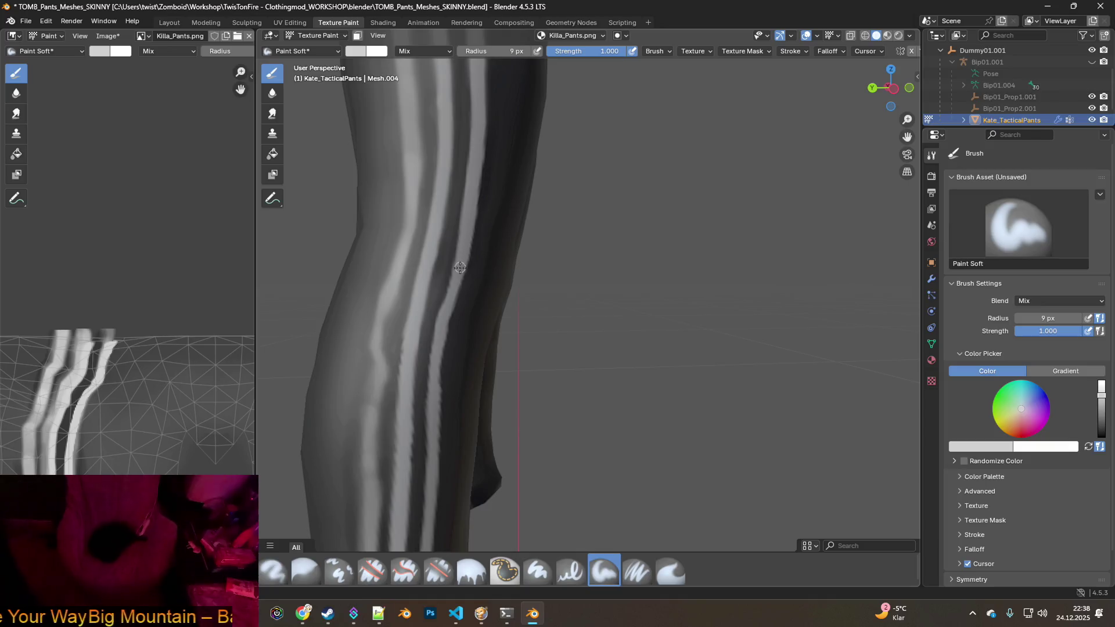
Sample the stripe's grey with S and brighten the lower part of the light stripe.
middle_drag(441, 340, 452, 214)
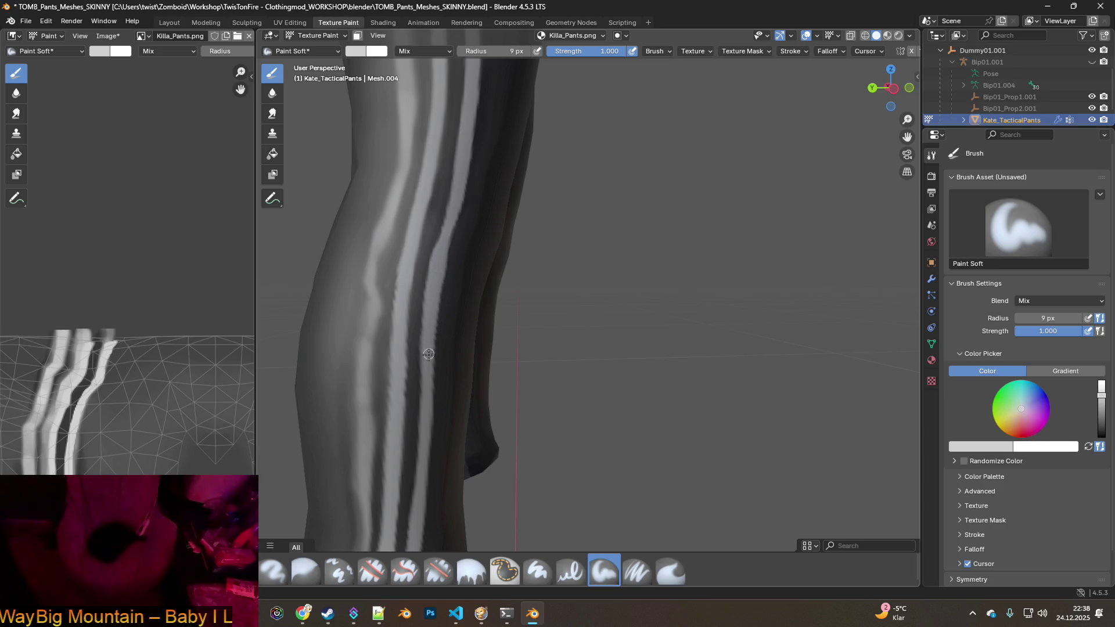
middle_drag(427, 382, 428, 235)
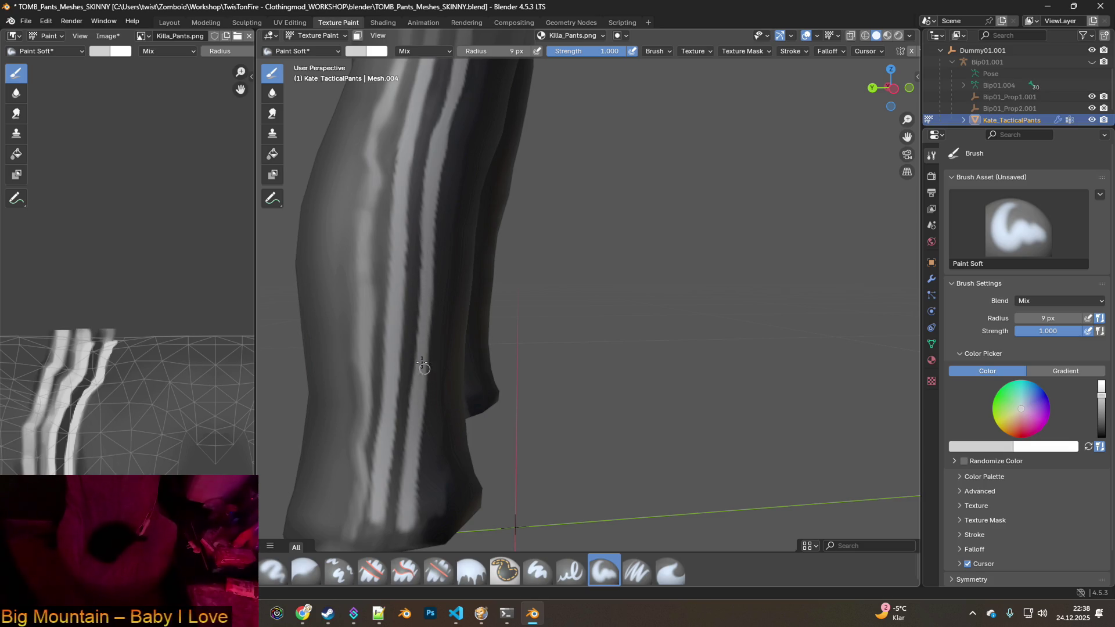
key(s)
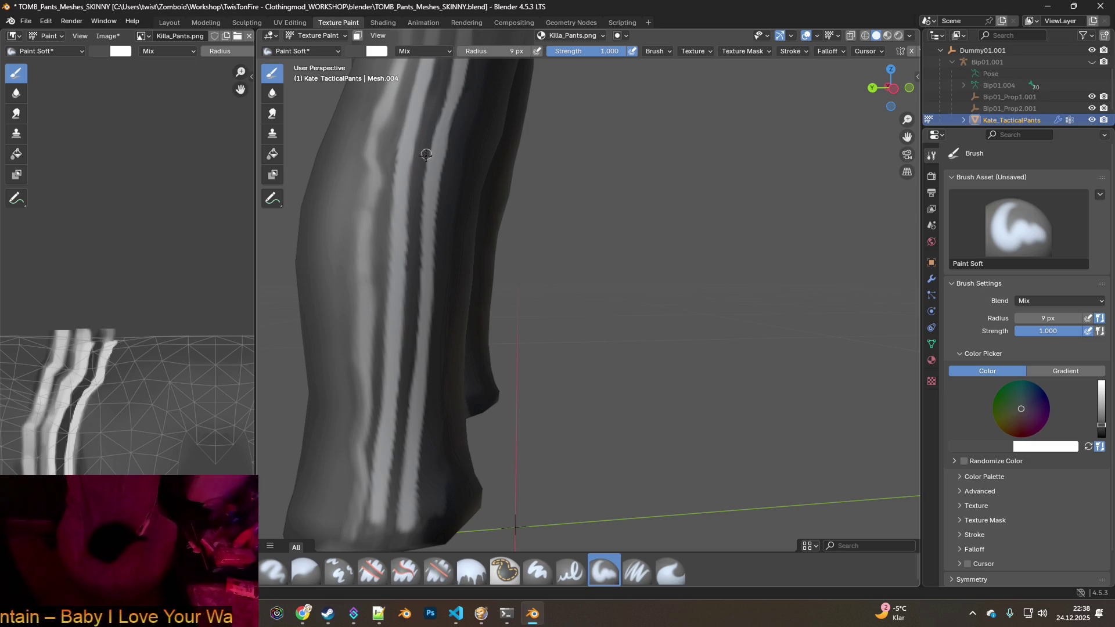
middle_drag(436, 246, 457, 388)
key(s)
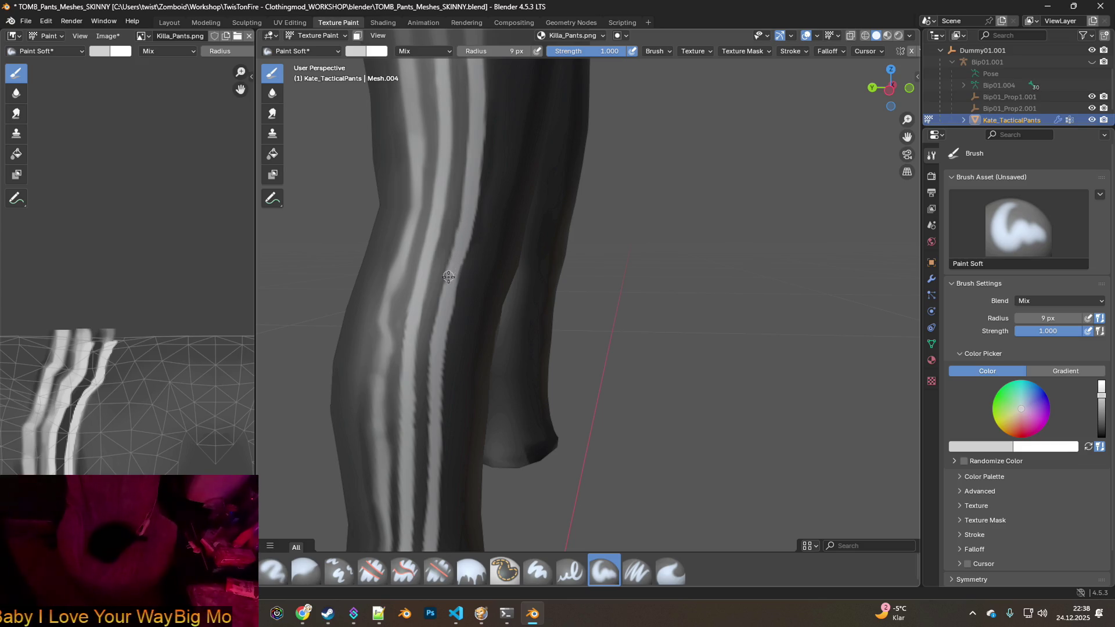
drag(435, 369, 430, 405)
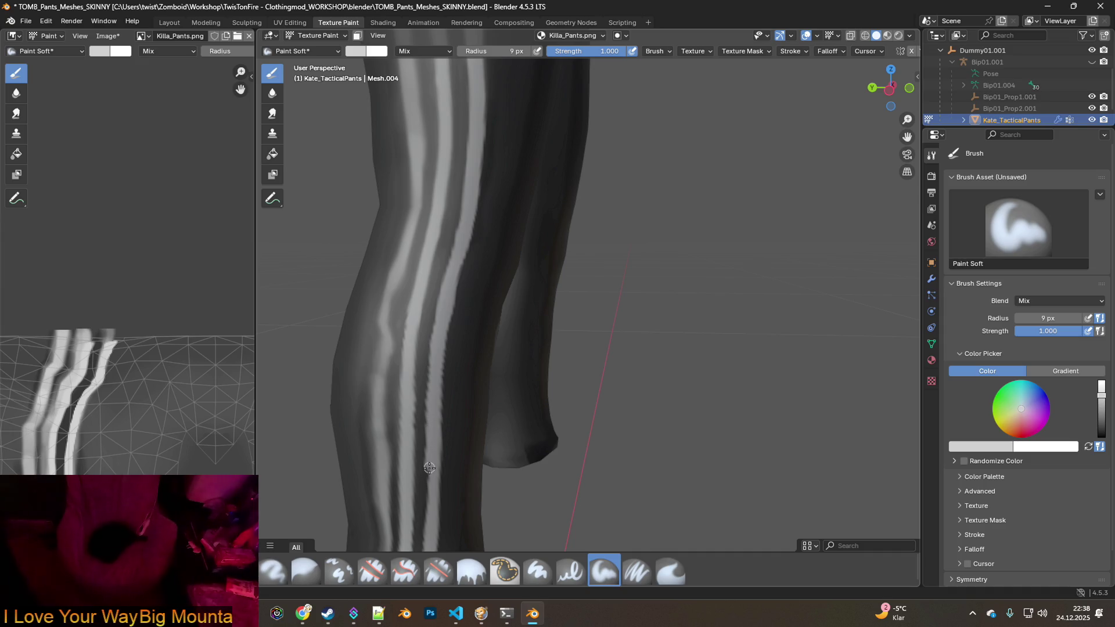
Orbit the model to inspect the pants hem and the top of the waistband.
middle_drag(431, 495, 491, 316)
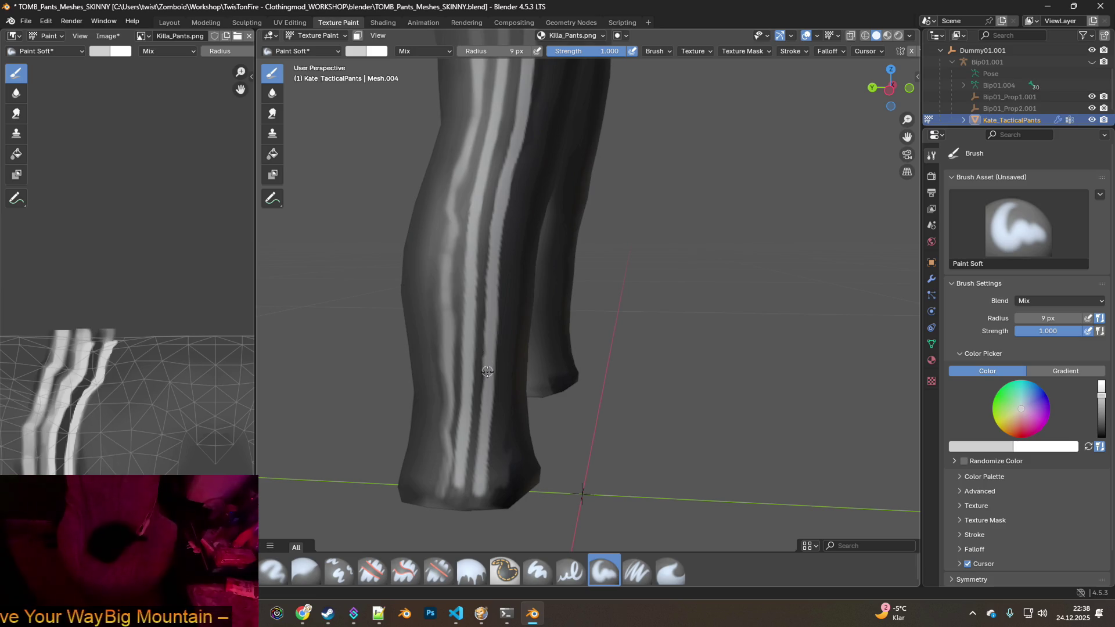
middle_drag(470, 406, 493, 404)
mouse_move(514, 193)
middle_down()
mouse_move(488, 232)
mouse_move(485, 388)
middle_up()
mouse_move(517, 284)
middle_down()
mouse_move(499, 279)
mouse_move(511, 246)
mouse_move(499, 286)
mouse_move(511, 244)
mouse_move(502, 230)
middle_up()
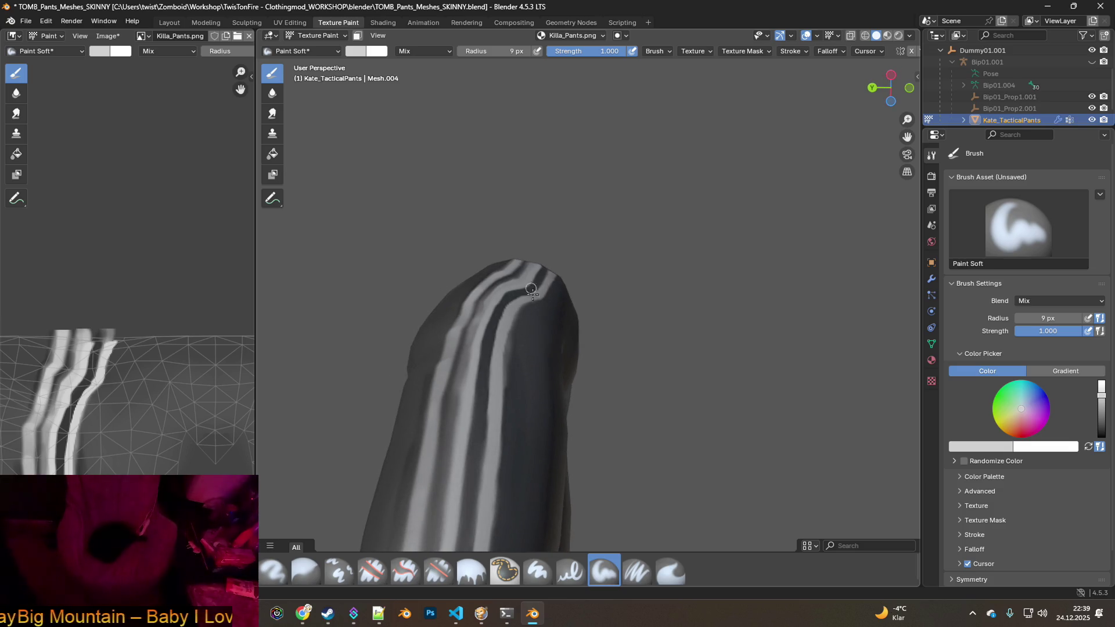
Sample the dark pants colour and darken the stripe edge at the top of the leg.
key(s)
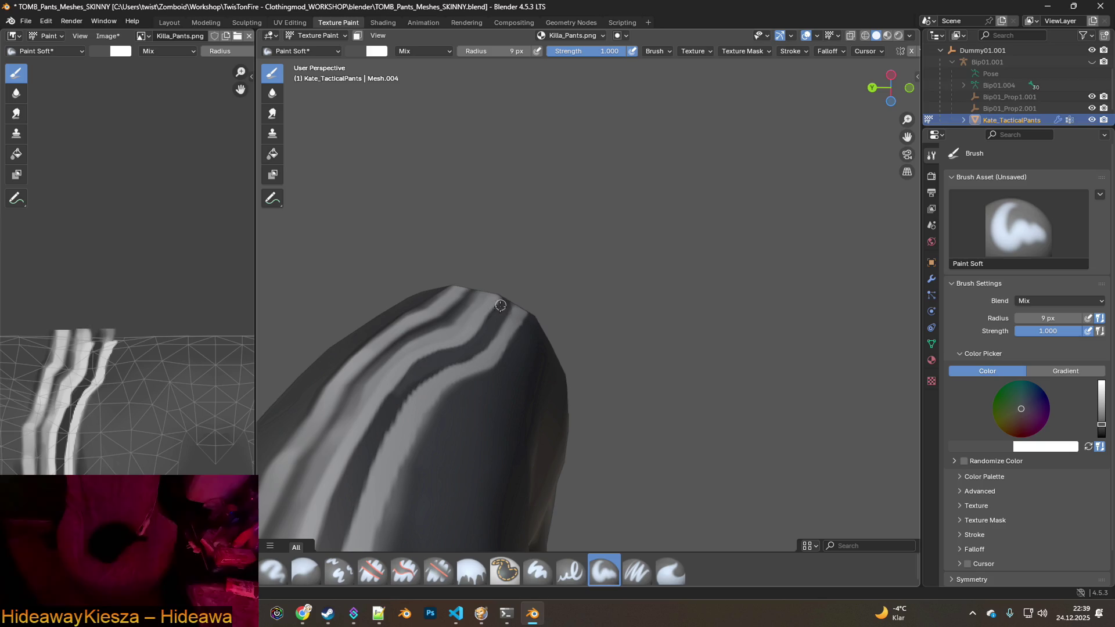
drag(505, 306, 501, 350)
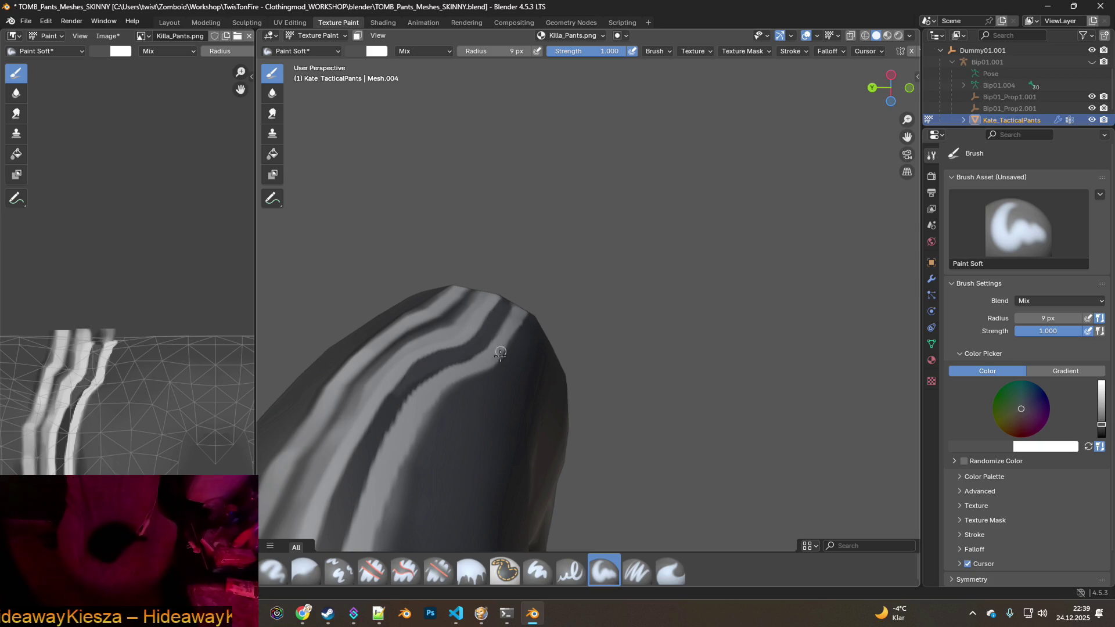
mouse_move(469, 409)
middle_down()
mouse_move(573, 291)
mouse_move(572, 228)
middle_up()
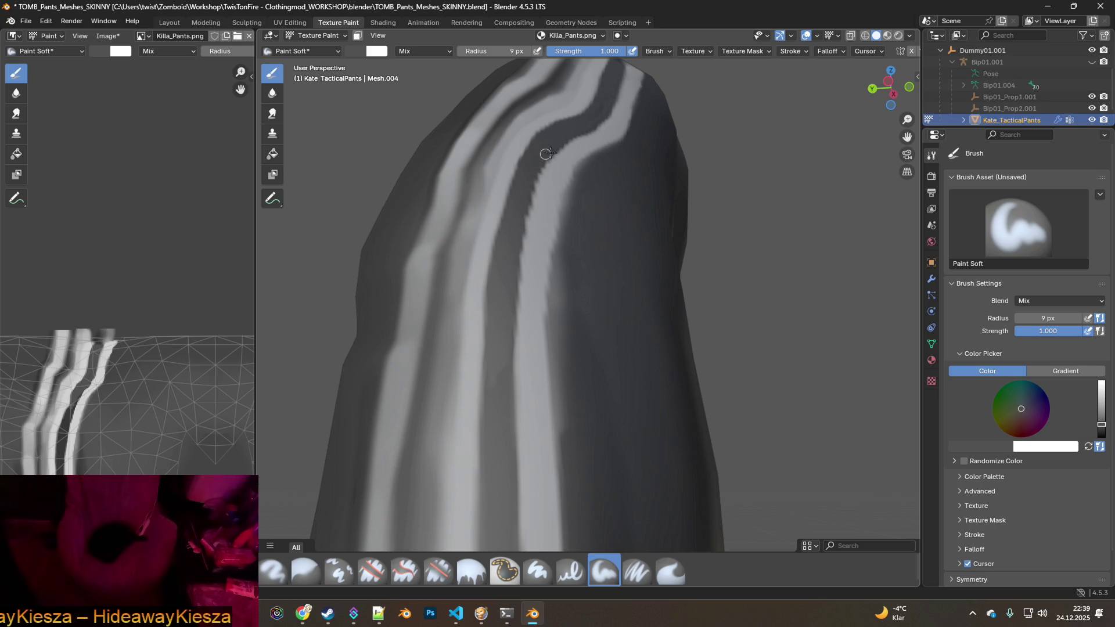
mouse_move(587, 238)
middle_down()
mouse_move(553, 259)
mouse_move(355, 149)
middle_up()
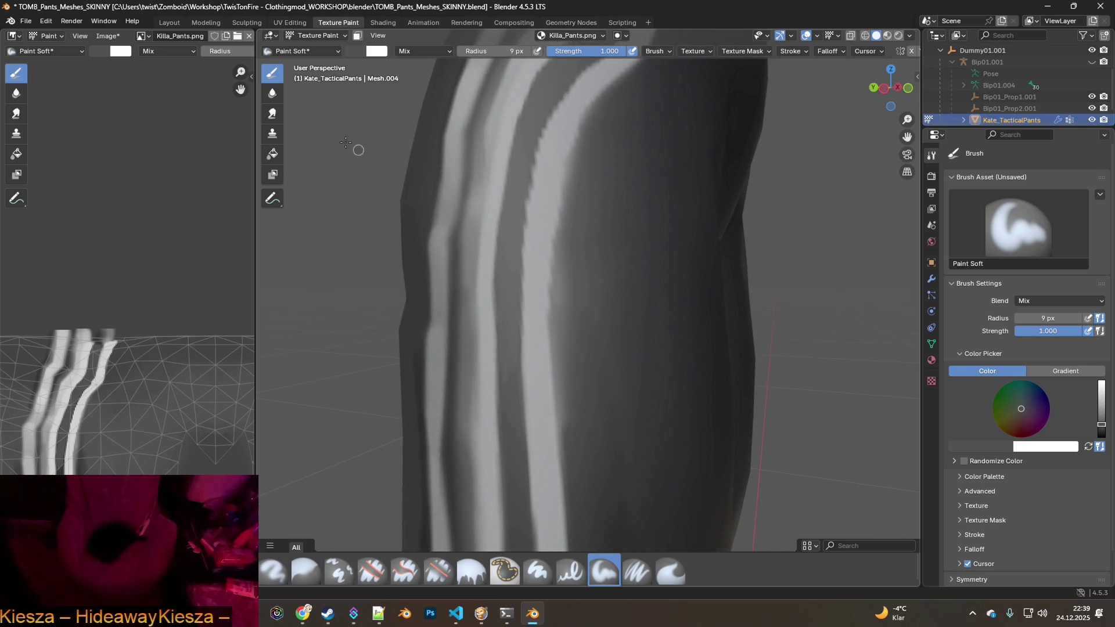
Raise the brush radius from 9 px to 24 px, then view the leg from the side.
drag(464, 50, 488, 50)
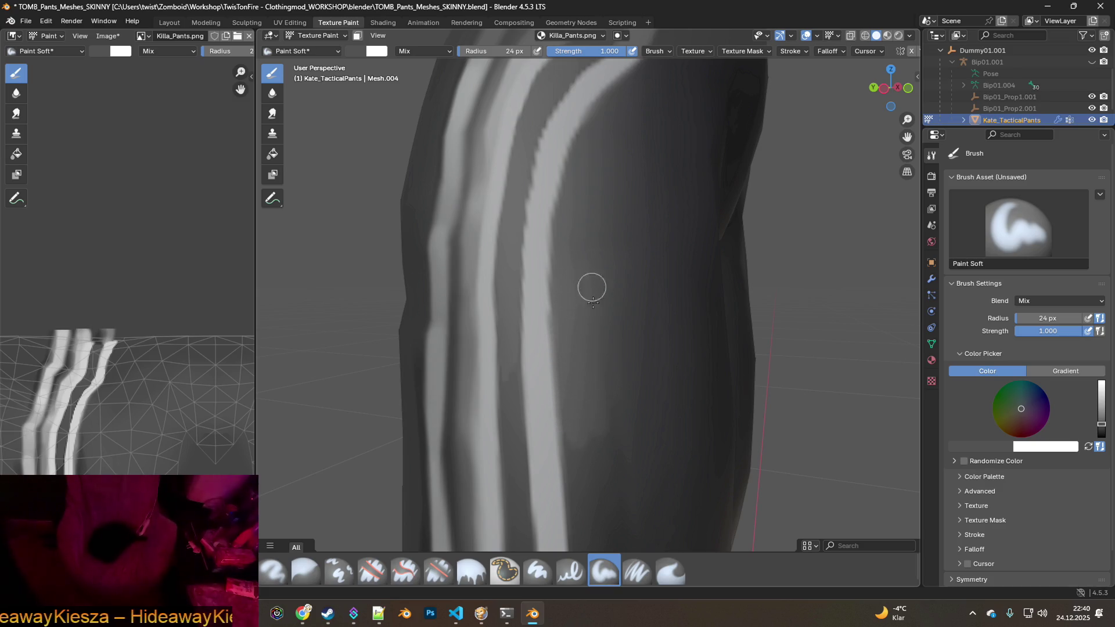
middle_drag(640, 299, 565, 194)
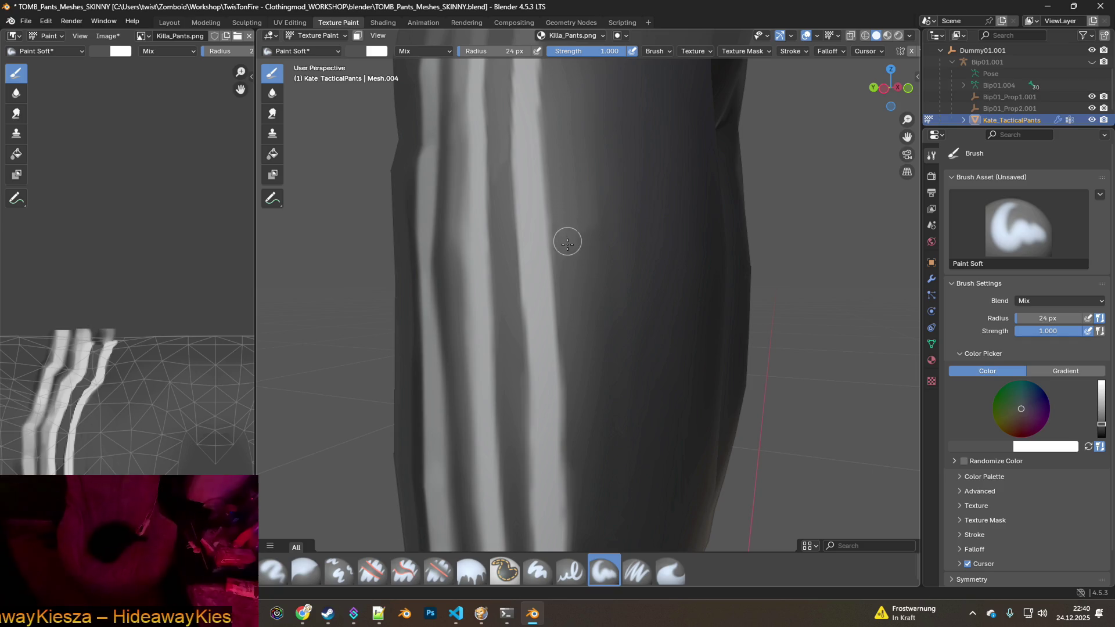
middle_drag(590, 328, 623, 230)
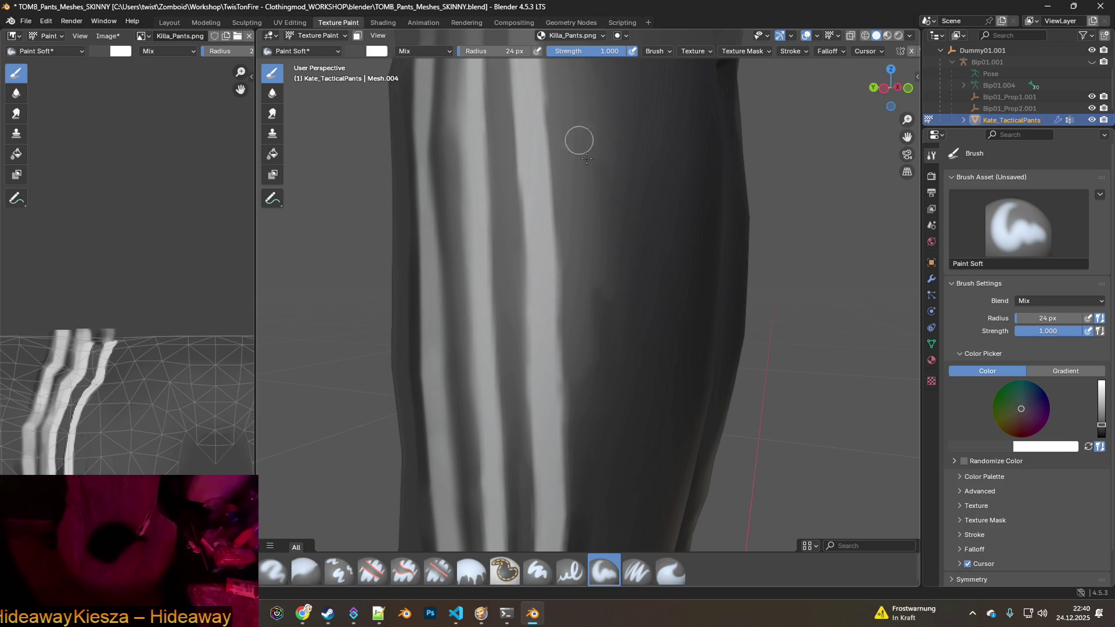
mouse_move(592, 302)
middle_down()
mouse_move(607, 331)
mouse_move(559, 229)
middle_up()
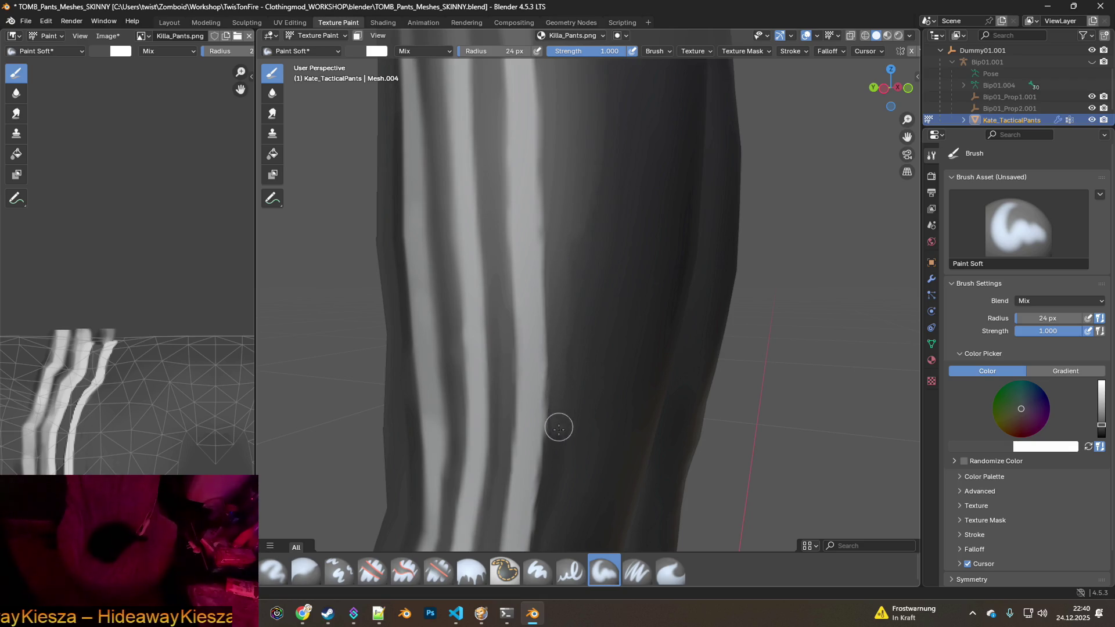
mouse_move(614, 219)
middle_down()
mouse_move(633, 266)
mouse_move(597, 269)
mouse_move(628, 279)
mouse_move(622, 235)
middle_up()
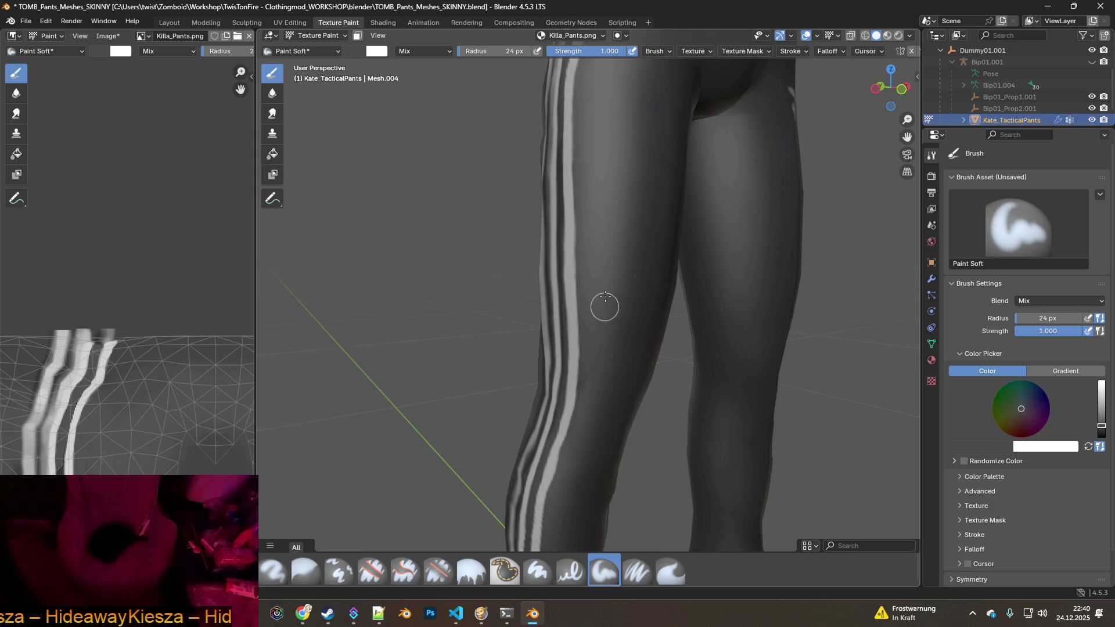
middle_drag(602, 155, 653, 259)
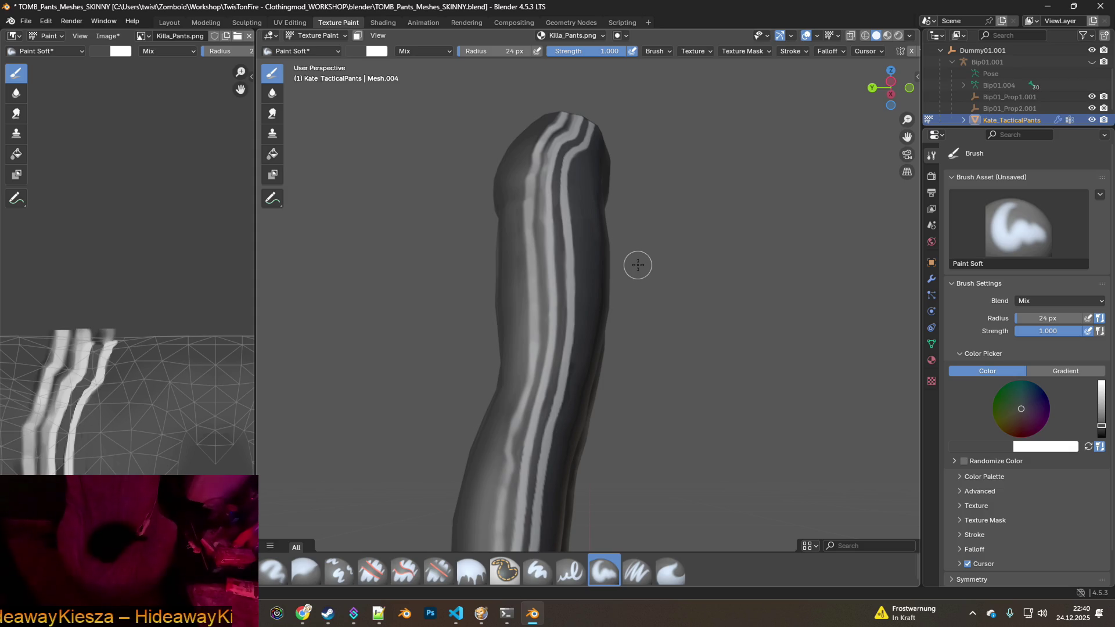
Zoom onto the leg, sample the light grey, and extend the middle stripe upward.
shift+middle_drag(593, 337, 612, 202)
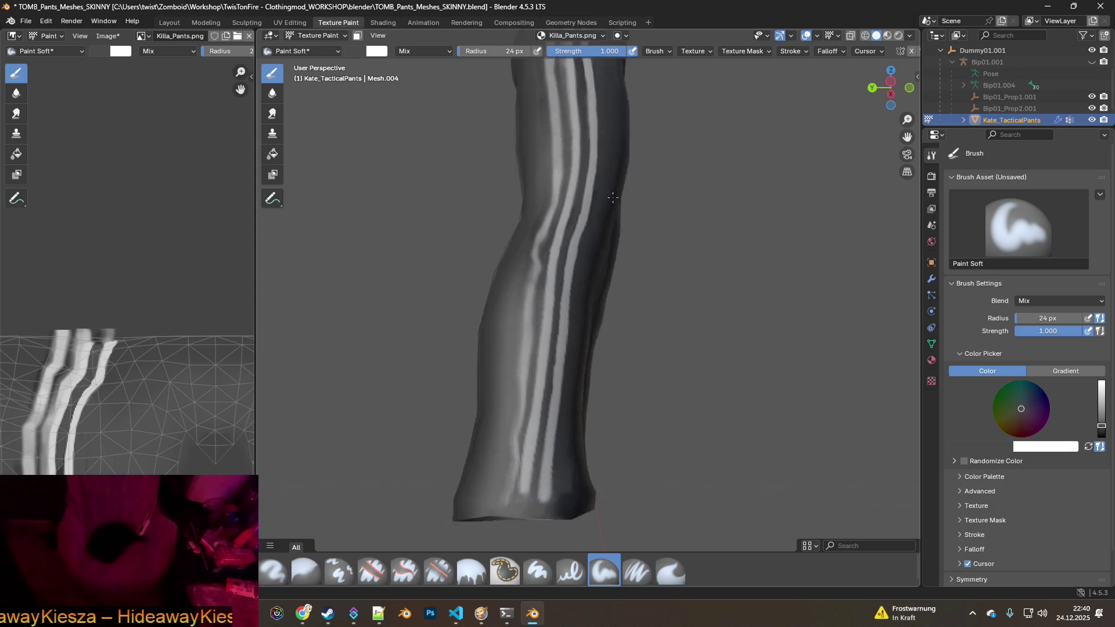
scroll(612, 202, up, 1)
scroll(572, 306, up, 1)
scroll(549, 358, up, 1)
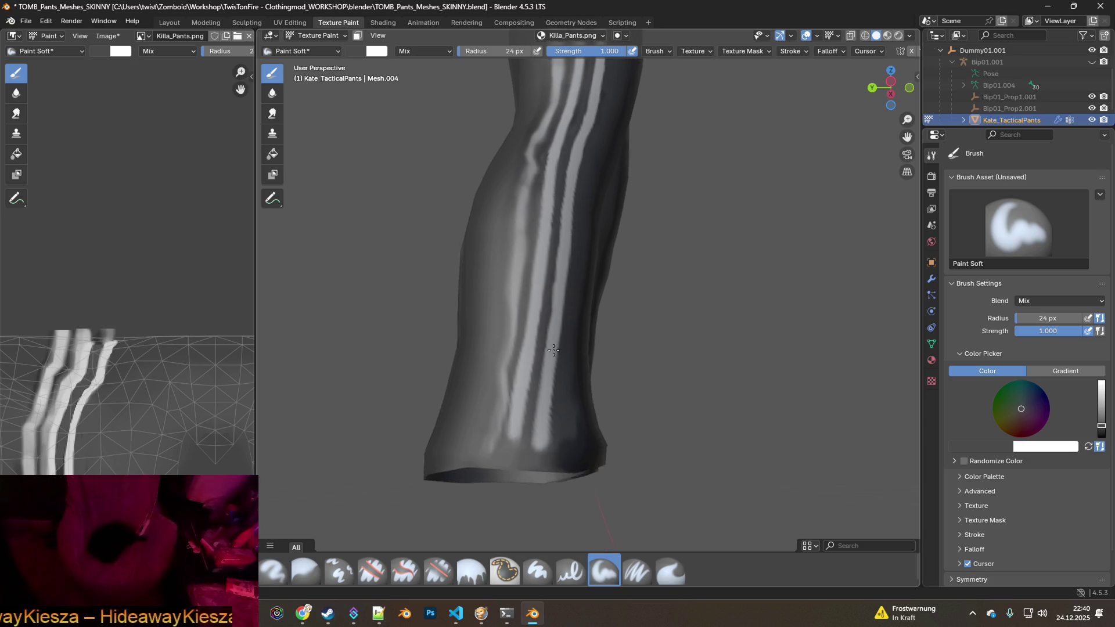
scroll(558, 346, up, 1)
scroll(546, 366, up, 1)
key(s)
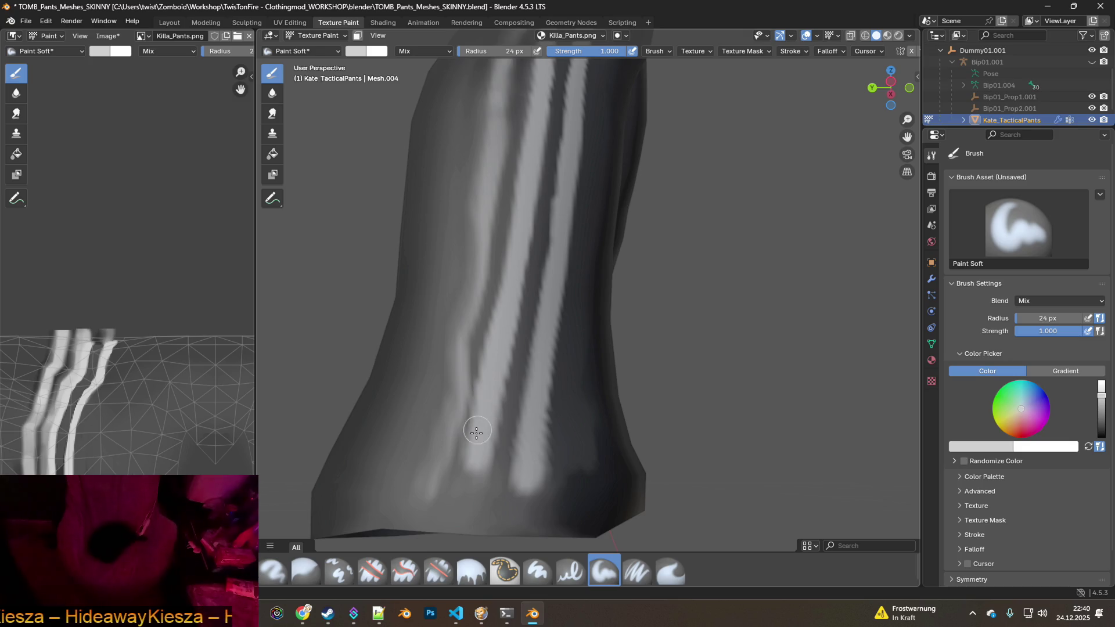
mouse_move(474, 474)
mouse_down()
mouse_move(500, 385)
mouse_move(523, 180)
mouse_up()
Smooth and brighten the middle stripe from a new angle.
middle_drag(522, 180, 490, 403)
drag(489, 439, 517, 221)
middle_drag(512, 280, 479, 388)
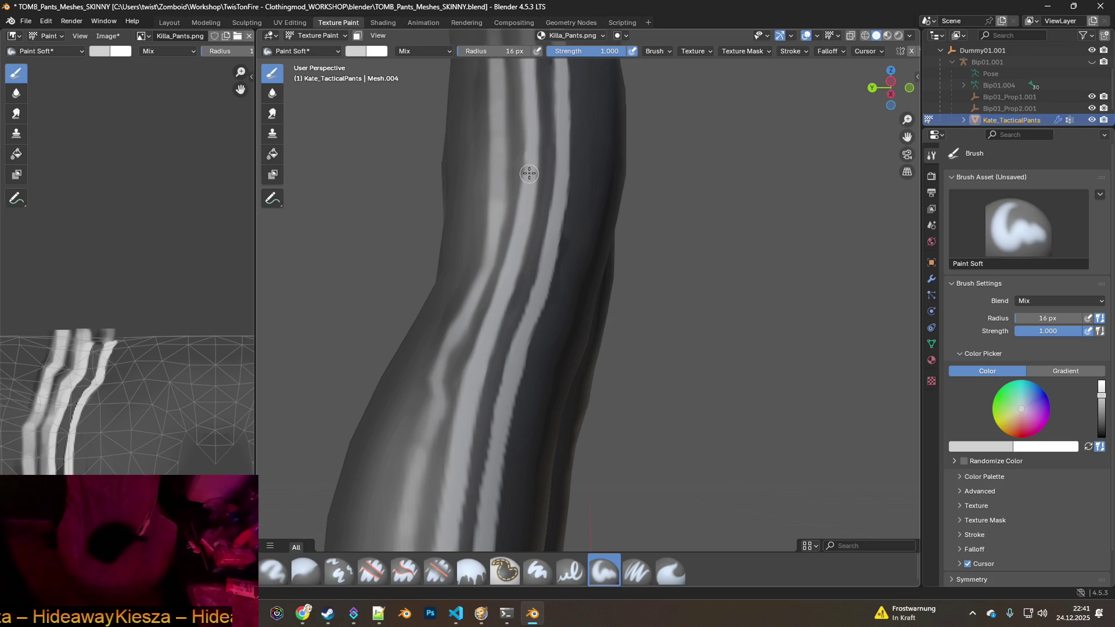
middle_drag(526, 153, 500, 435)
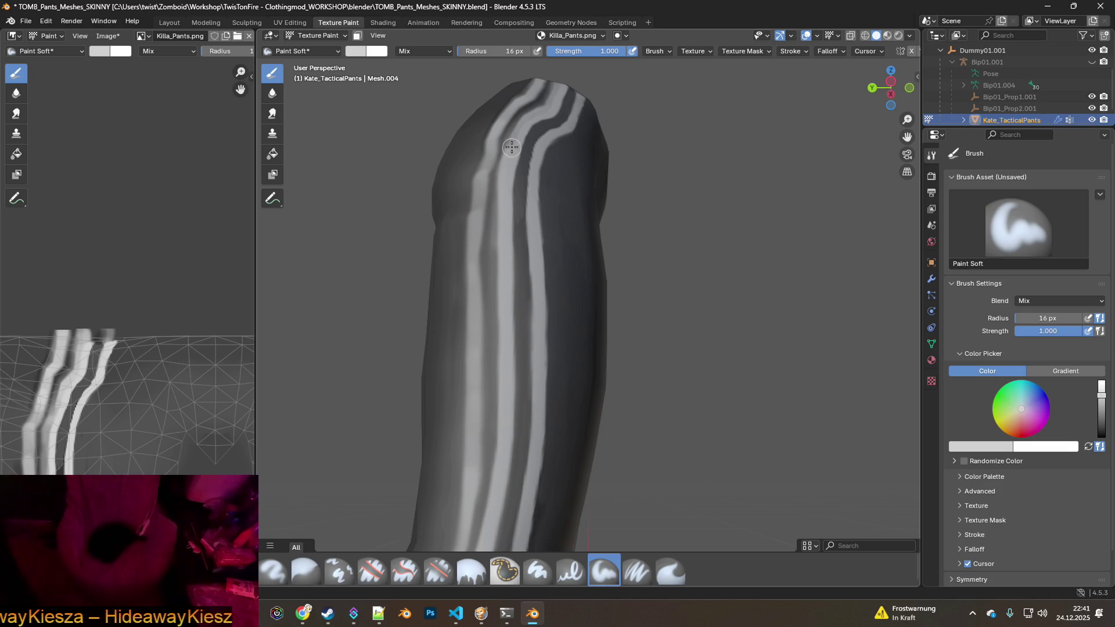
middle_drag(520, 139, 498, 273)
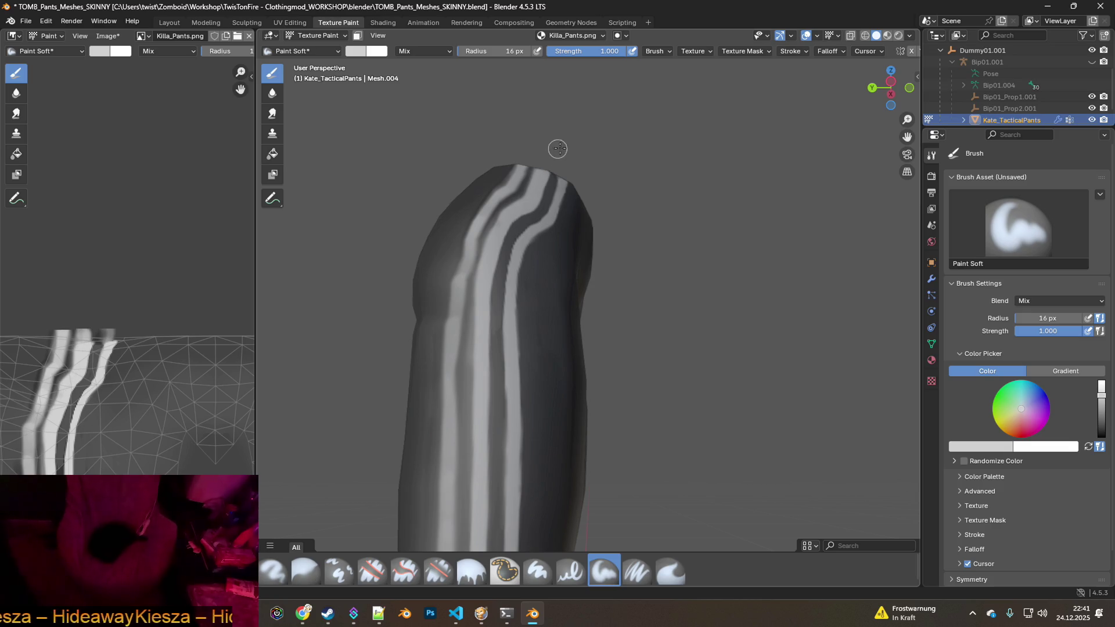
middle_drag(512, 340, 569, 193)
mouse_move(540, 265)
middle_down()
mouse_move(546, 323)
mouse_move(510, 289)
mouse_move(505, 361)
mouse_move(482, 429)
middle_up()
key(s)
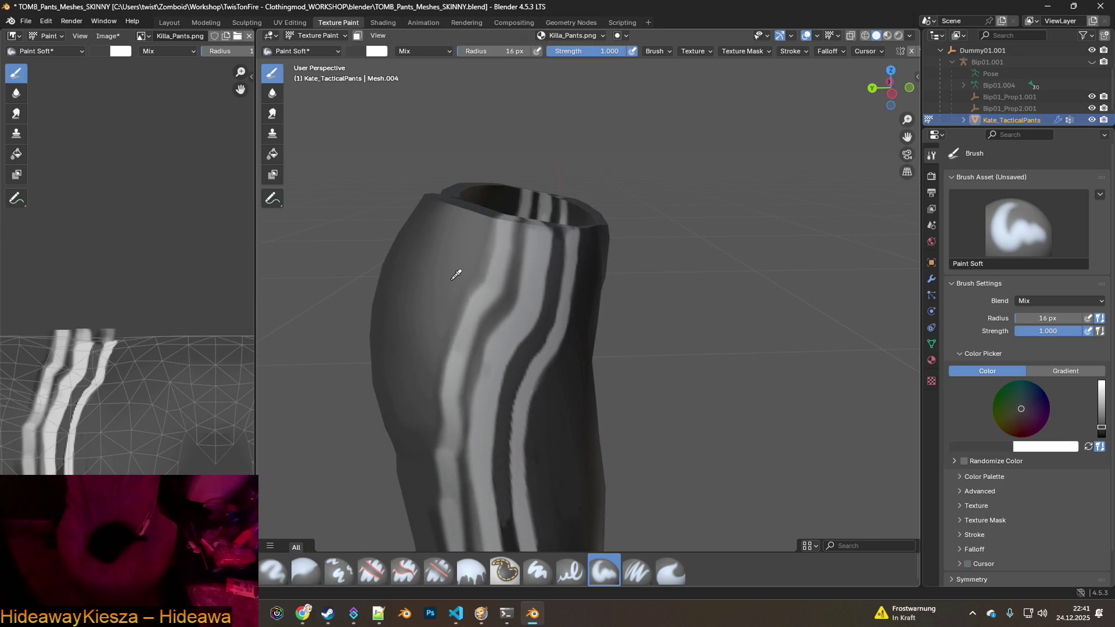
Zoom in on the thigh and paint a dark stroke to even the leftmost stripe's edge.
scroll(490, 291, up, 2)
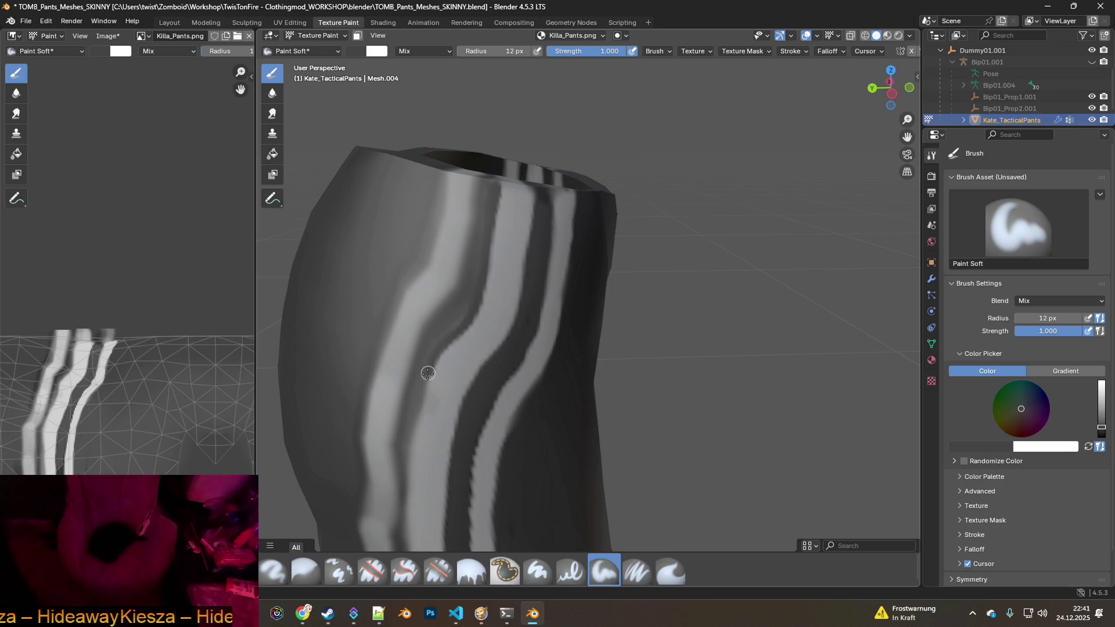
mouse_move(421, 401)
ctrl+mouse_down()
mouse_move(407, 429)
mouse_move(439, 346)
ctrl+mouse_up()
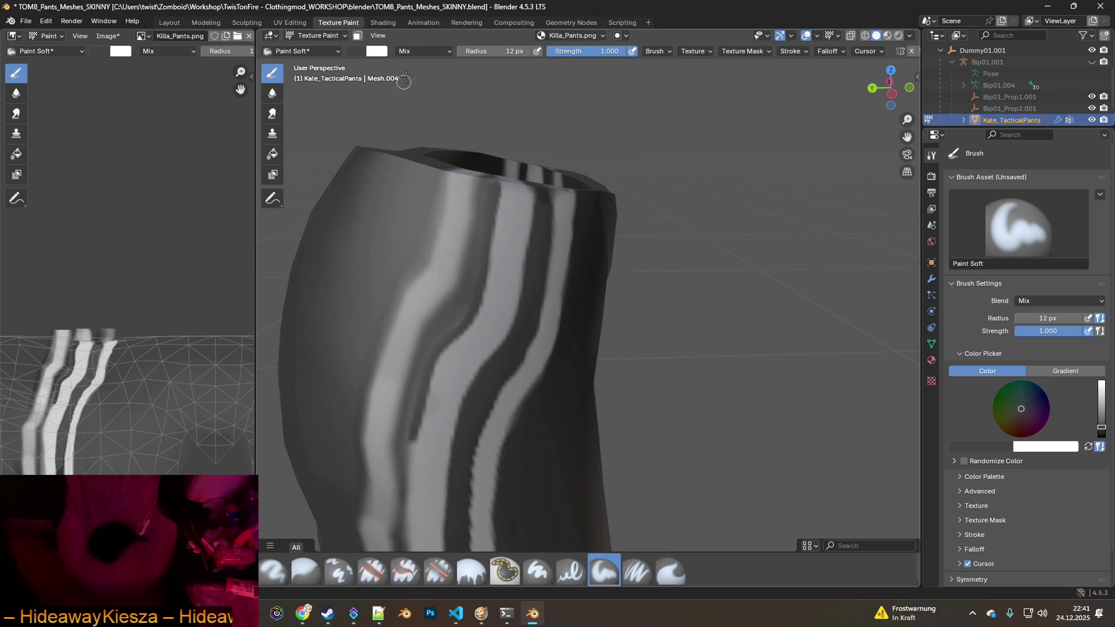
ctrl+scroll(494, 51, up, 4)
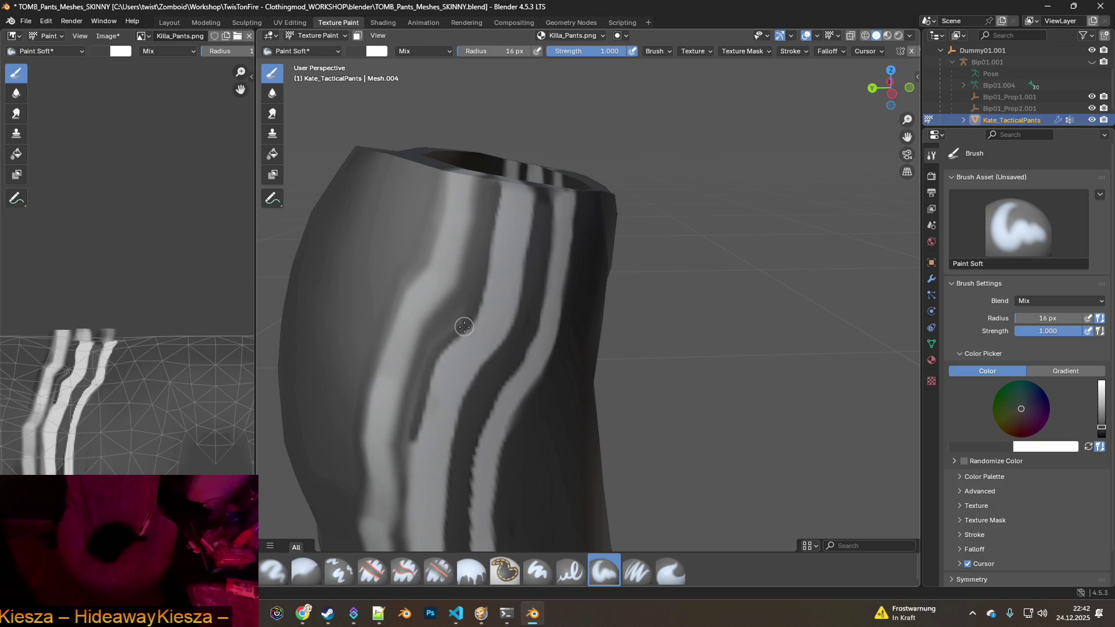
scroll(419, 390, up, 4)
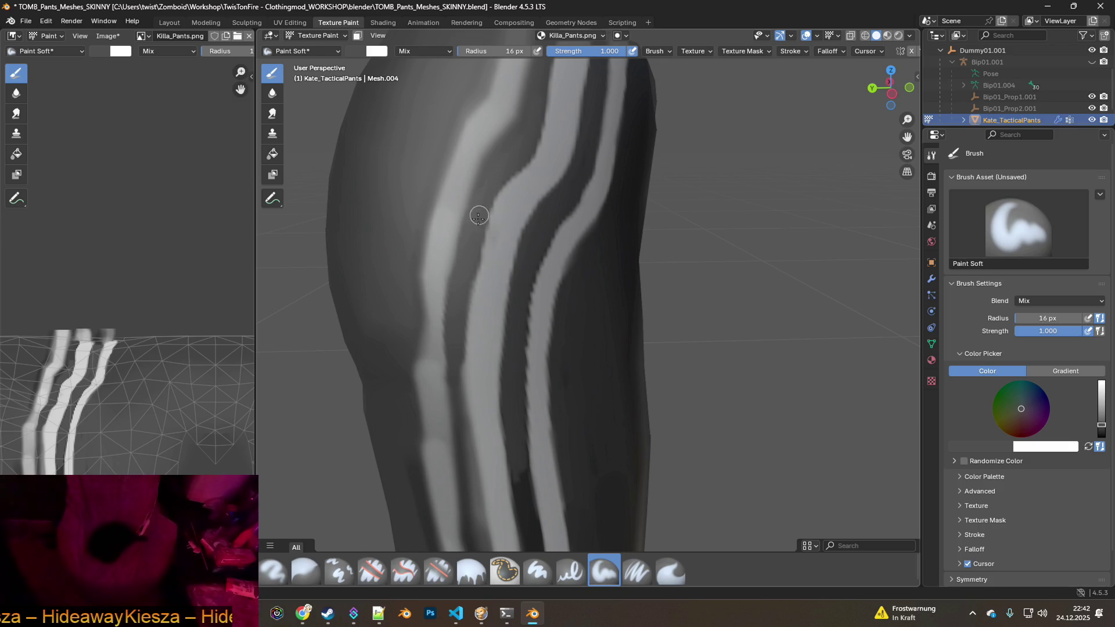
mouse_move(490, 224)
middle_down()
mouse_move(490, 236)
mouse_move(410, 271)
middle_up()
key(s)
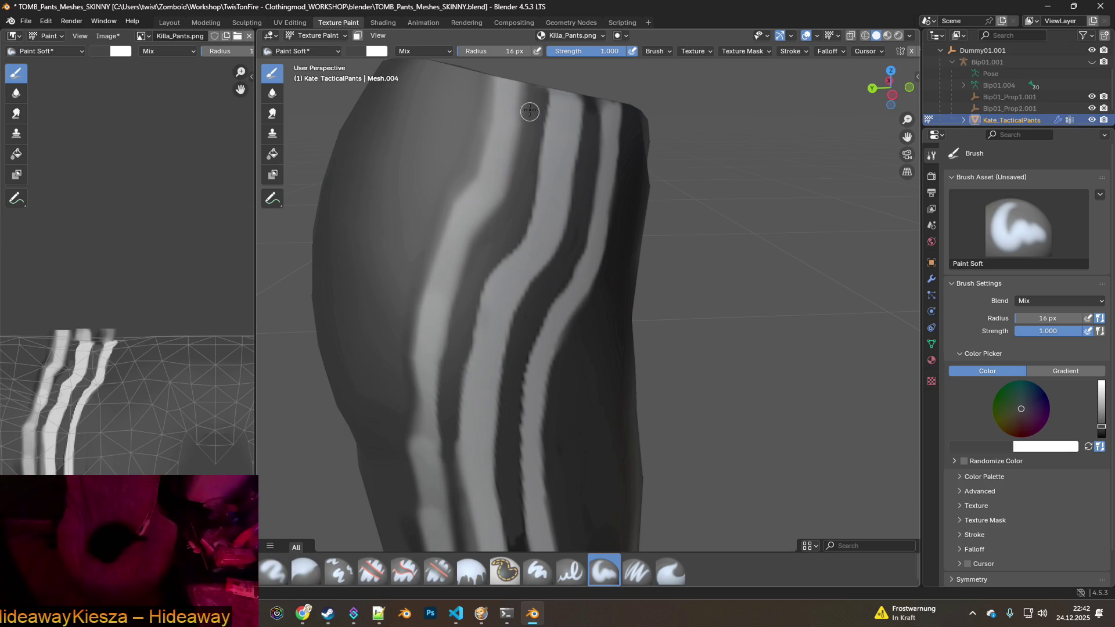
shift+middle_drag(478, 311, 498, 150)
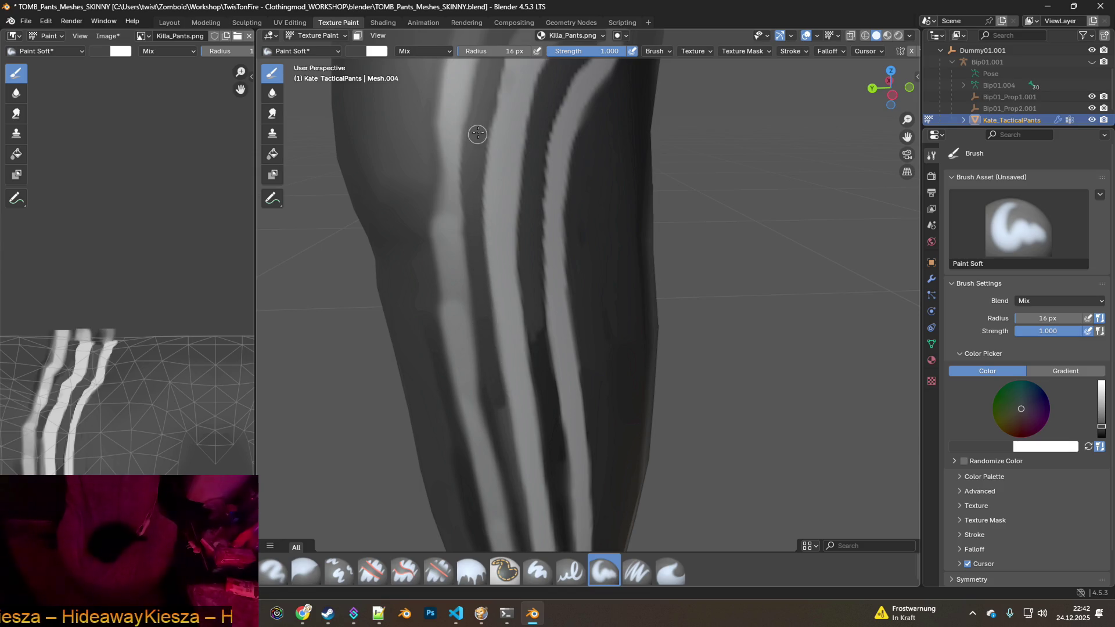
middle_drag(525, 281, 517, 236)
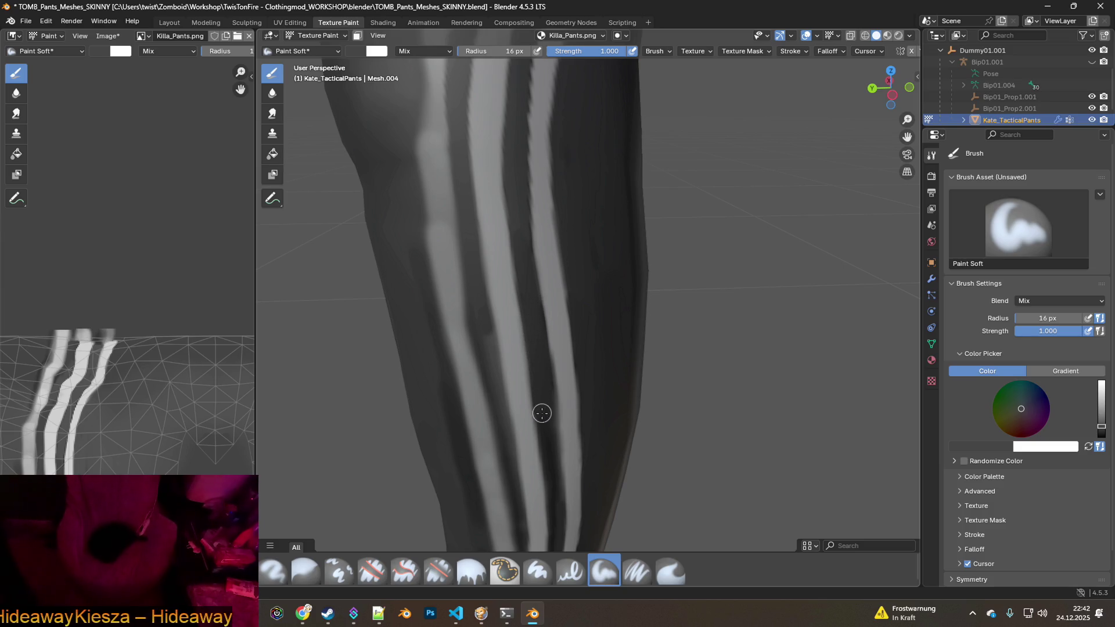
key(s)
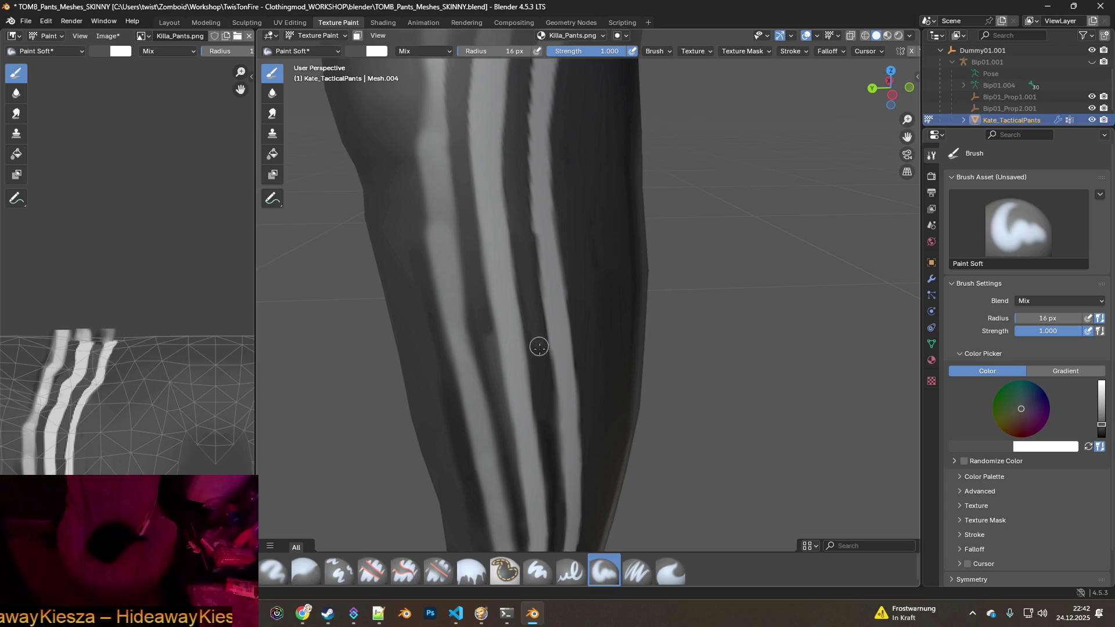
middle_drag(543, 360, 517, 237)
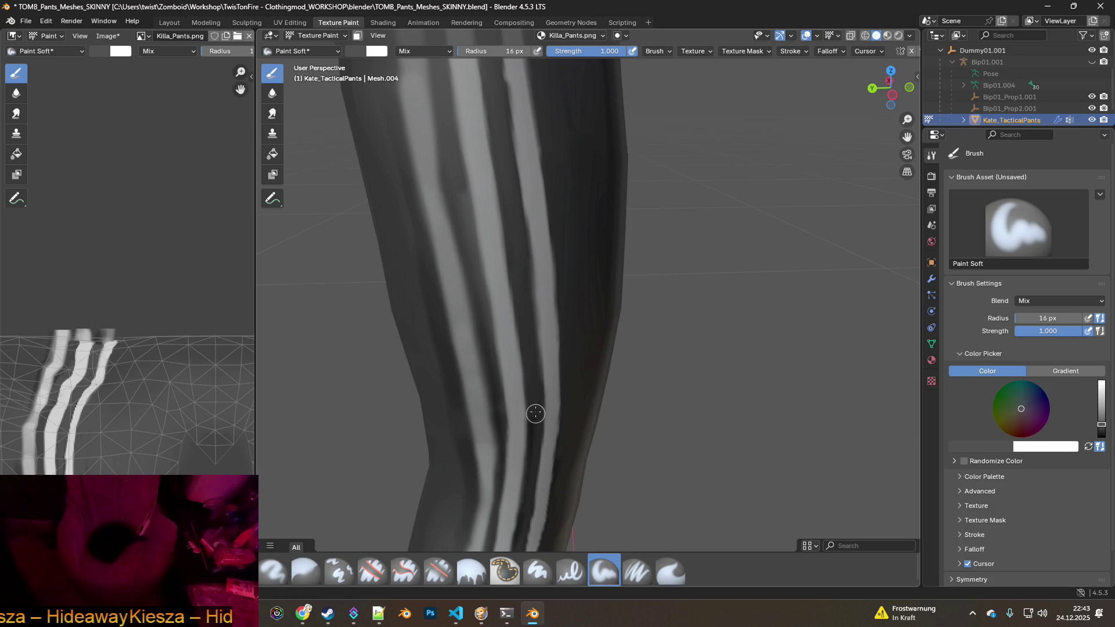
shift+middle_drag(535, 378, 520, 274)
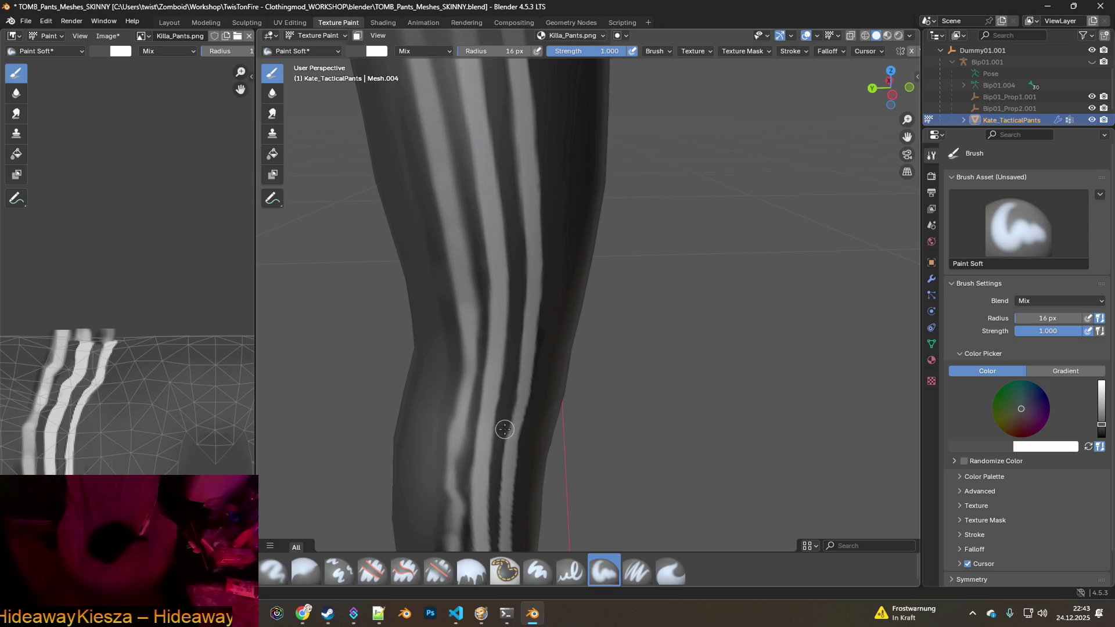
Frame the thigh, sample the stripe's light grey, and paint over the dark spot.
shift+middle_drag(503, 428, 518, 284)
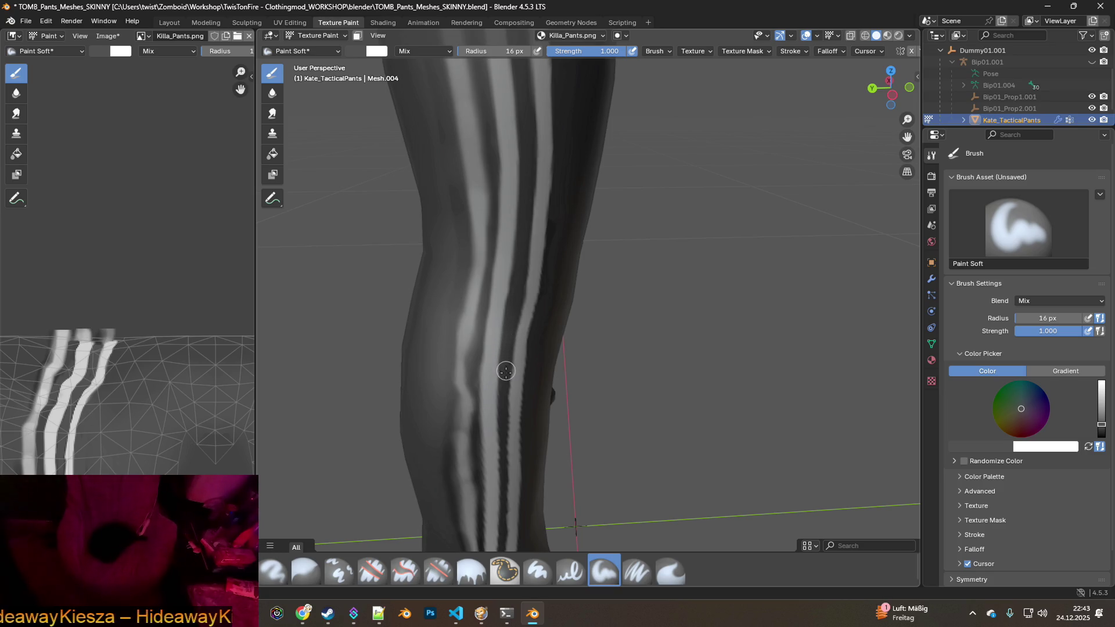
shift+middle_drag(514, 305, 511, 274)
scroll(504, 331, up, 1)
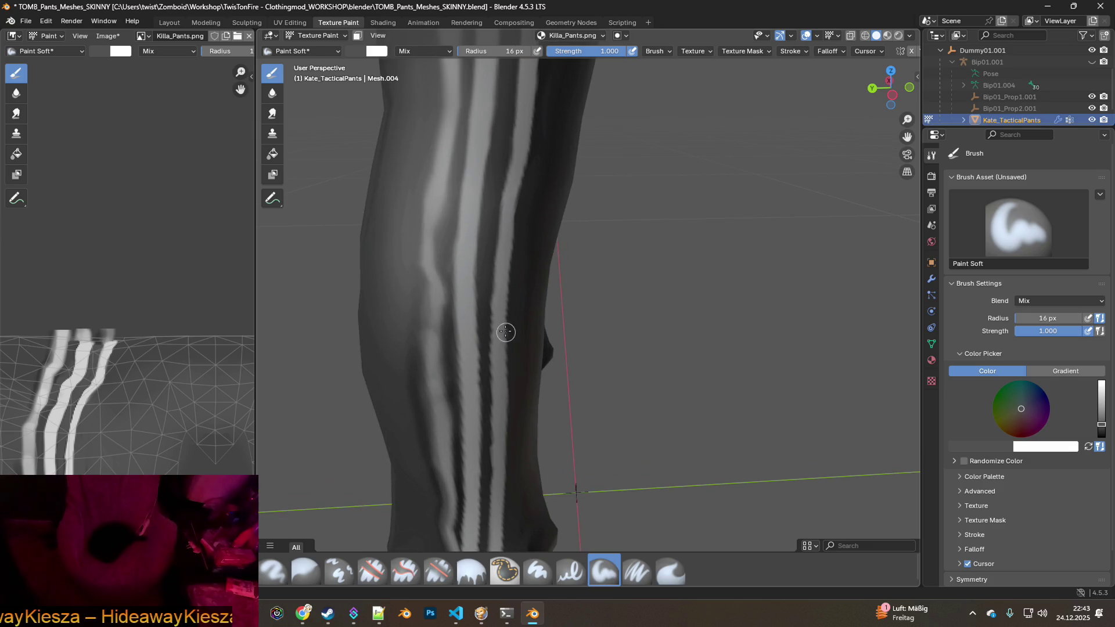
mouse_move(468, 173)
shift+middle_down()
mouse_move(485, 300)
mouse_move(500, 204)
shift+middle_up()
scroll(500, 284, down, 2)
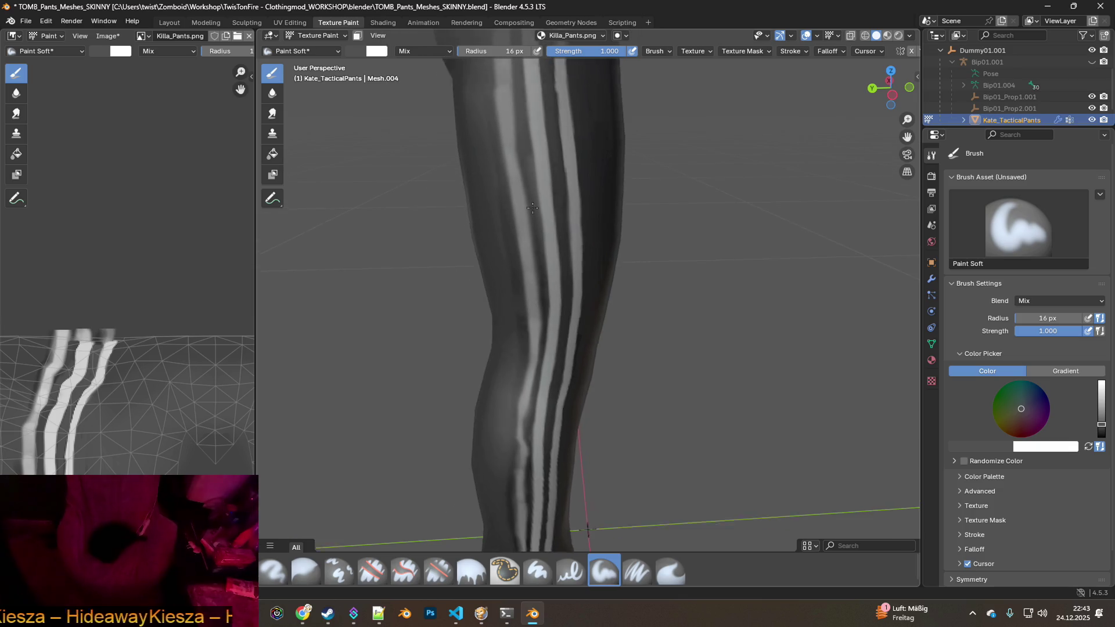
scroll(533, 269, up, 3)
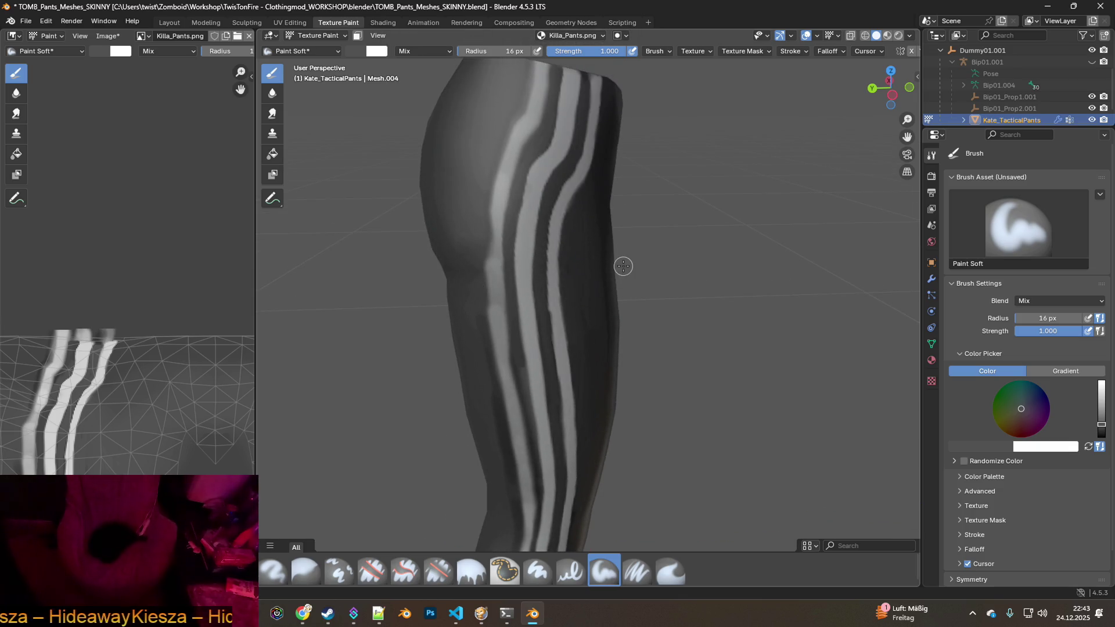
scroll(169, 414, down, 4)
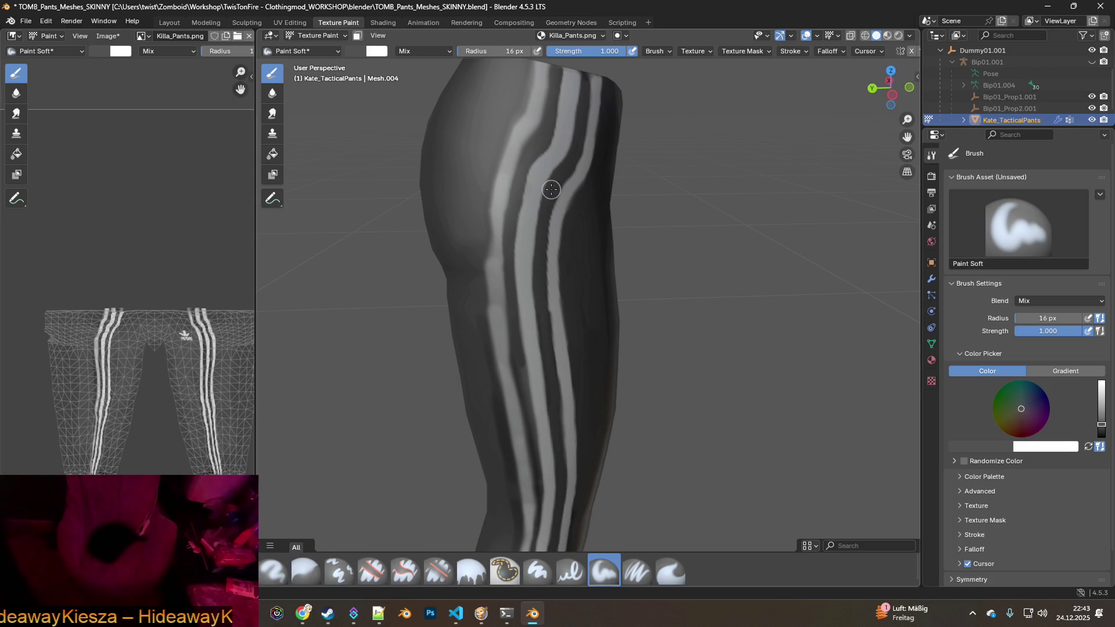
scroll(552, 189, up, 2)
mouse_move(506, 289)
middle_down()
mouse_move(531, 260)
mouse_move(515, 291)
mouse_move(495, 242)
middle_up()
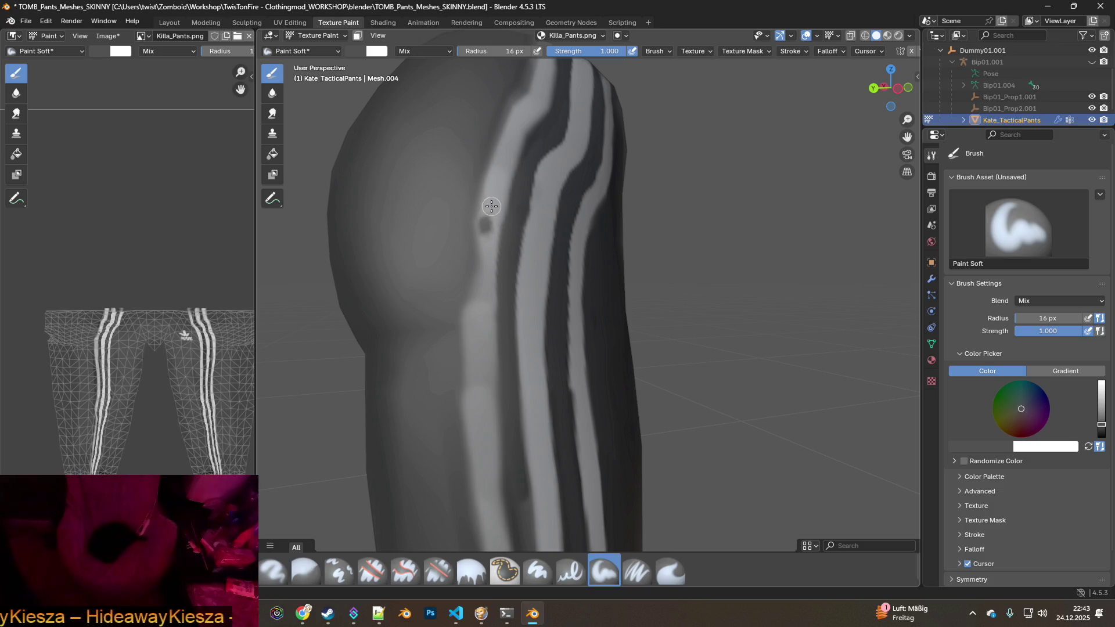
key(s)
mouse_move(489, 209)
mouse_down()
mouse_move(467, 384)
mouse_move(485, 401)
mouse_up()
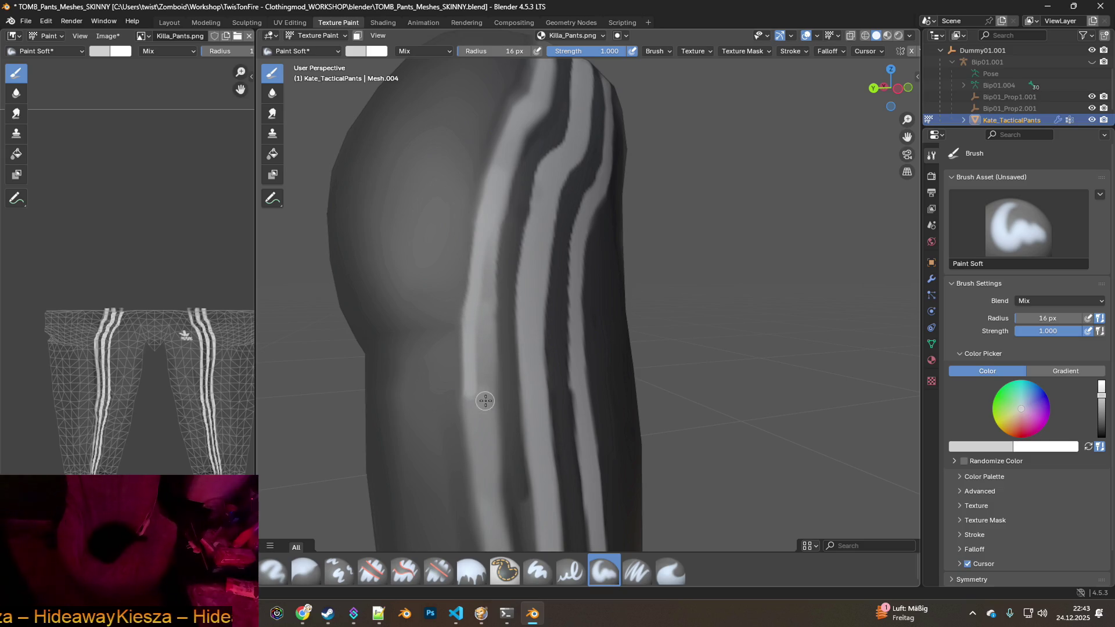
mouse_move(528, 200)
middle_down()
mouse_move(505, 228)
mouse_move(472, 204)
middle_up()
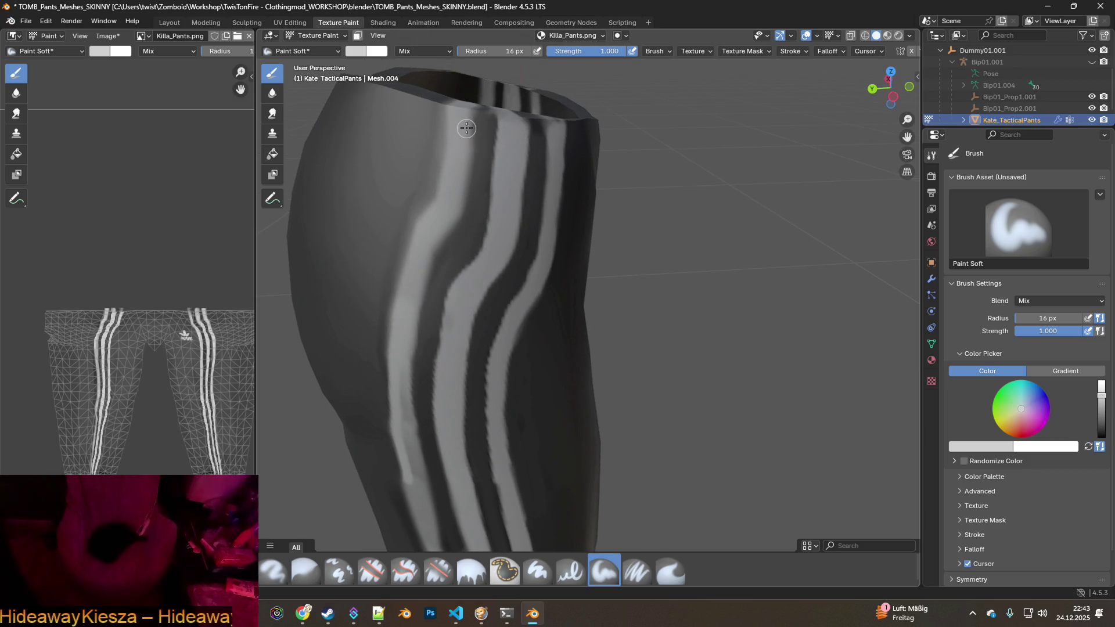
middle_drag(471, 330, 498, 274)
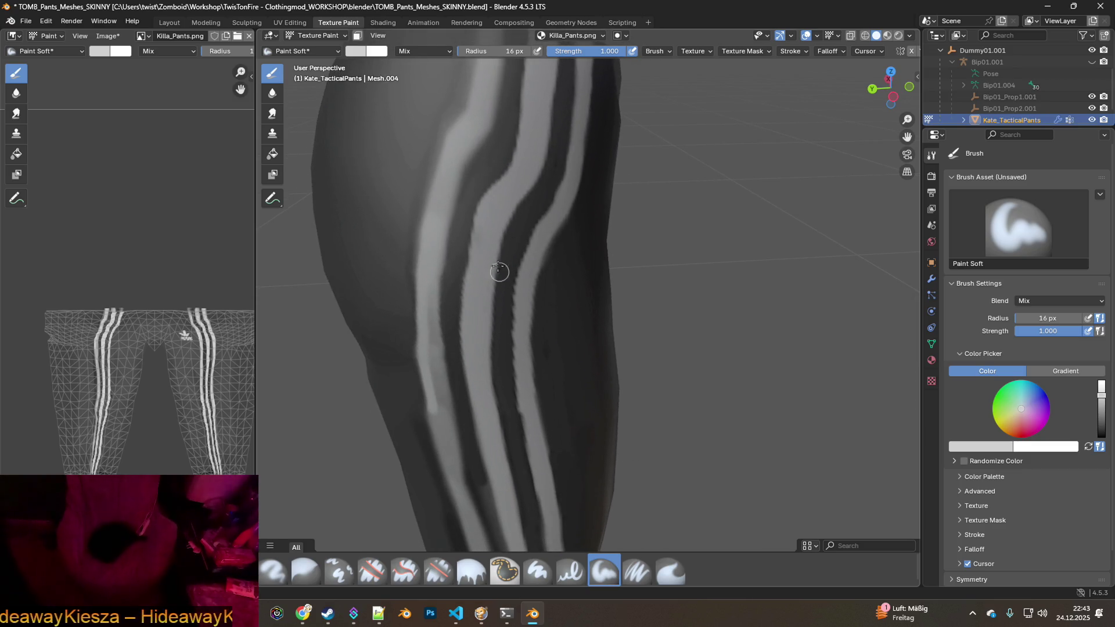
middle_drag(508, 174, 509, 222)
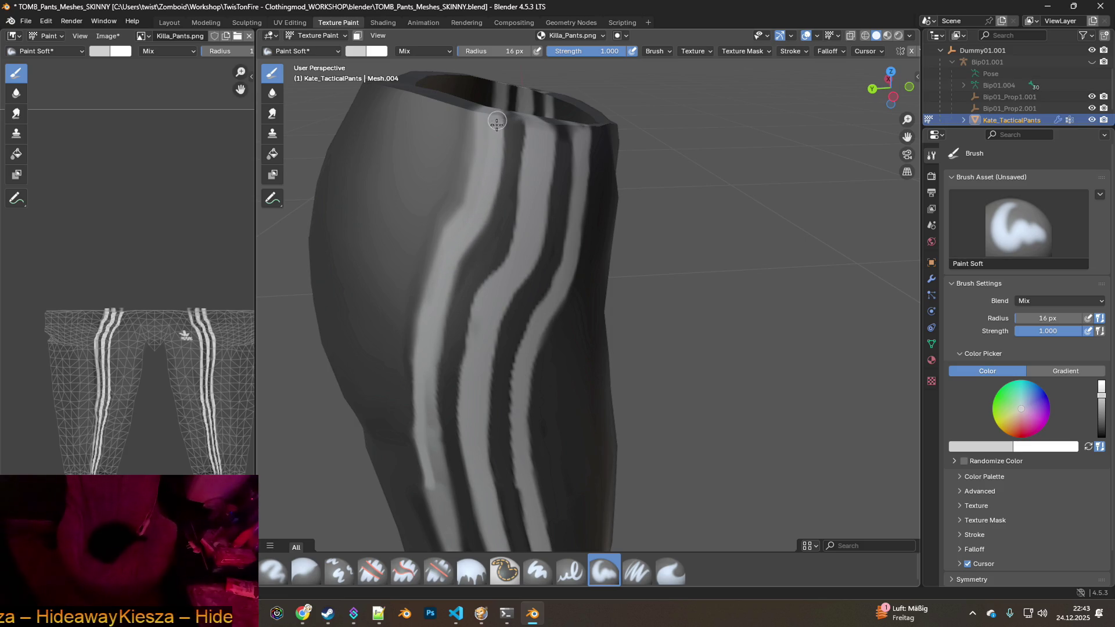
middle_drag(485, 199, 521, 229)
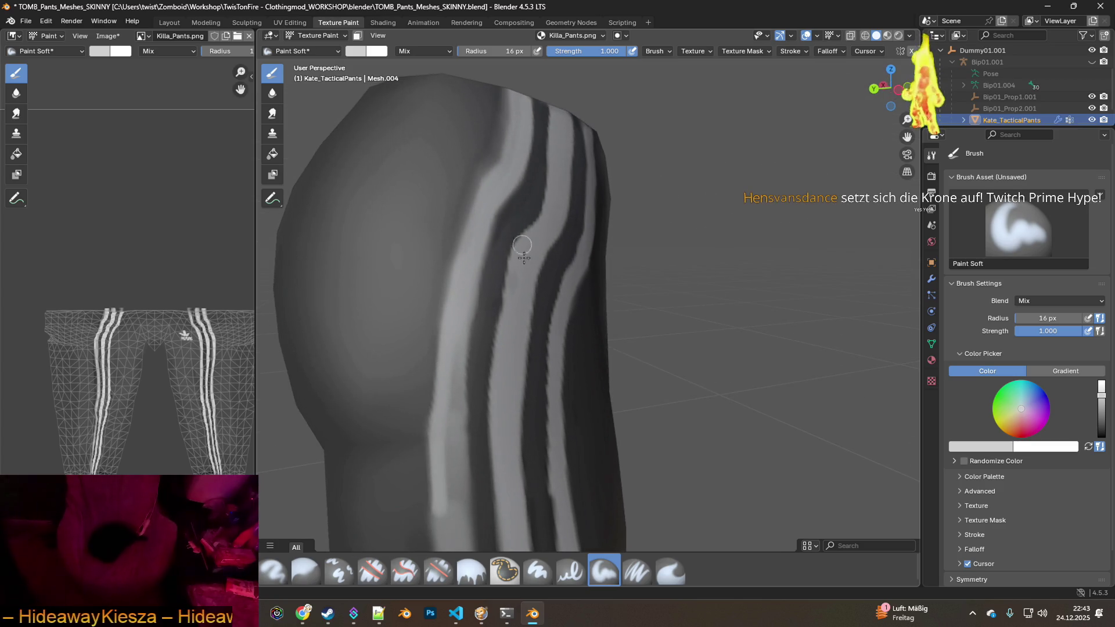
scroll(511, 186, up, 2)
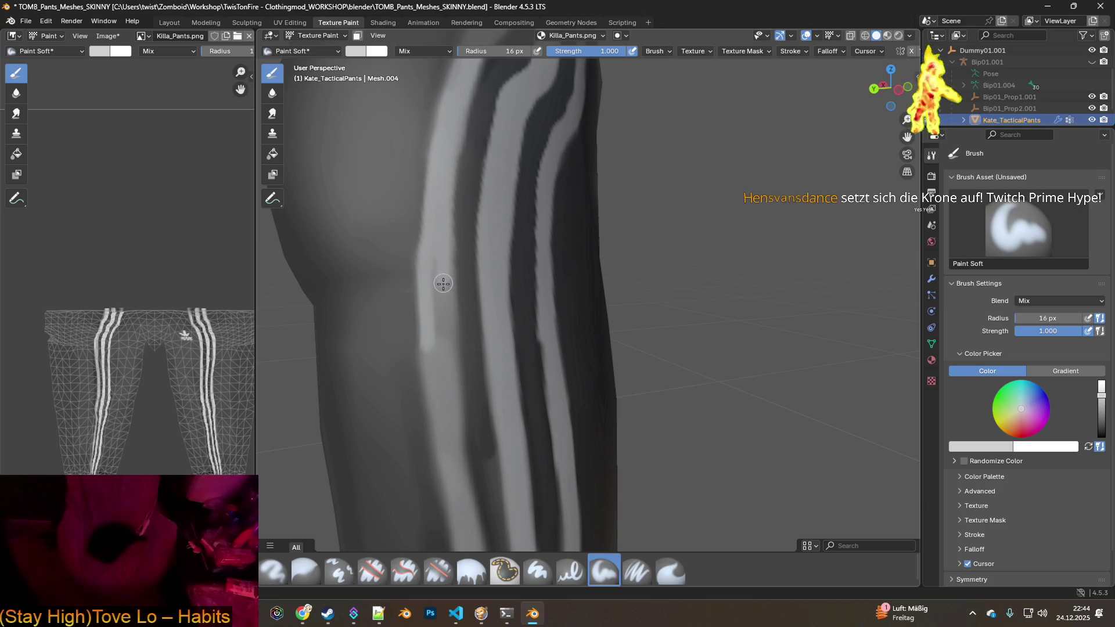
Brighten the upper stretch of the light stripe with white strokes along the leg.
mouse_move(448, 303)
middle_down()
mouse_move(464, 299)
mouse_move(441, 267)
middle_up()
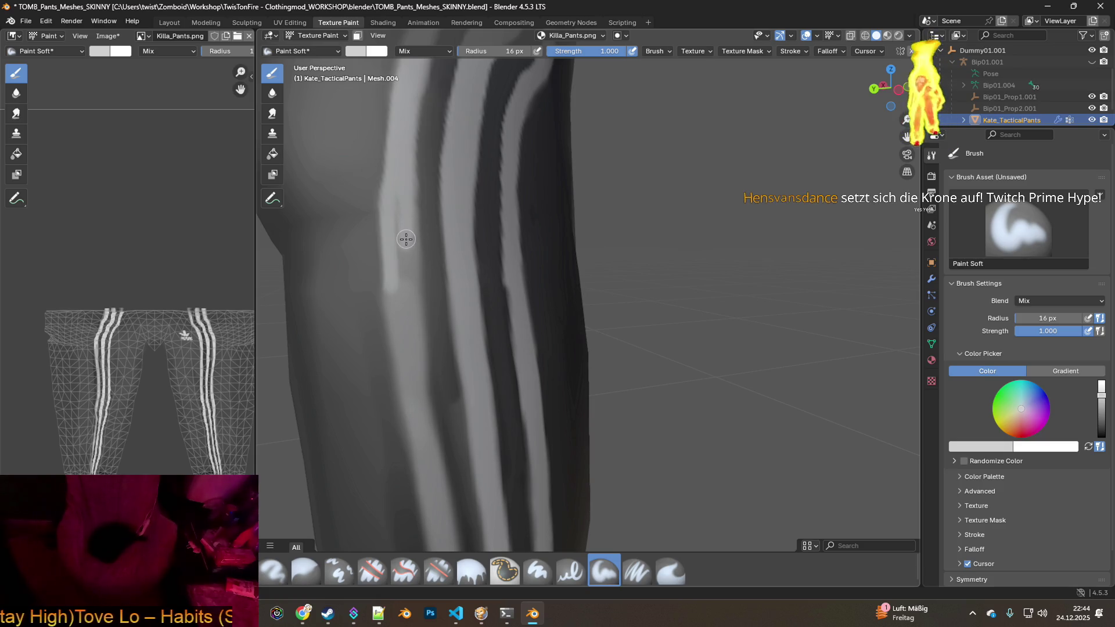
middle_drag(495, 326, 463, 251)
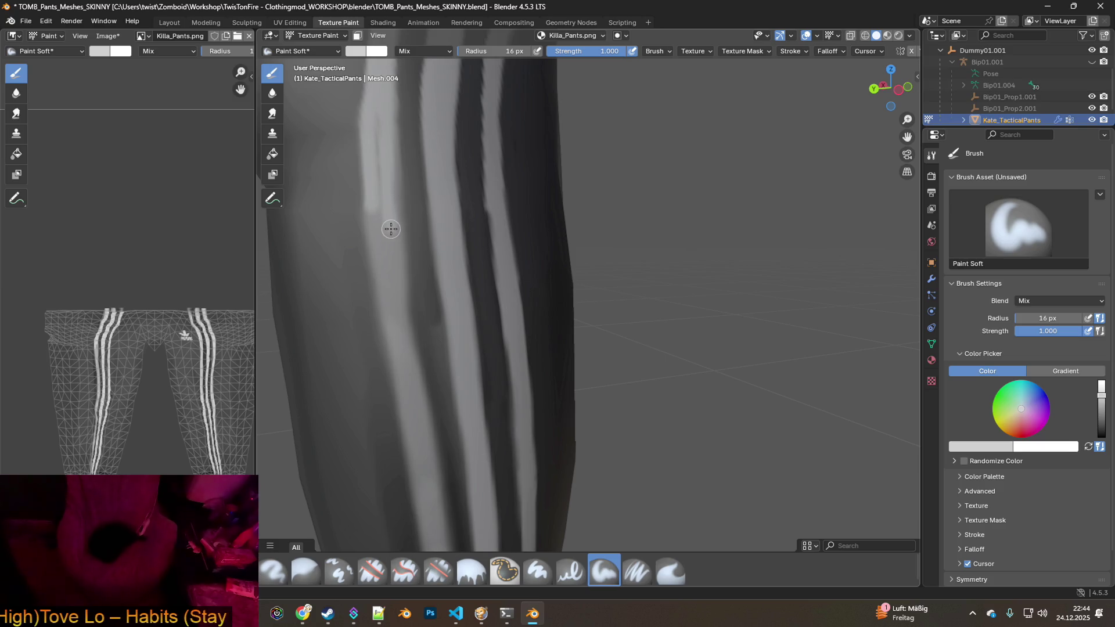
middle_drag(397, 297, 397, 302)
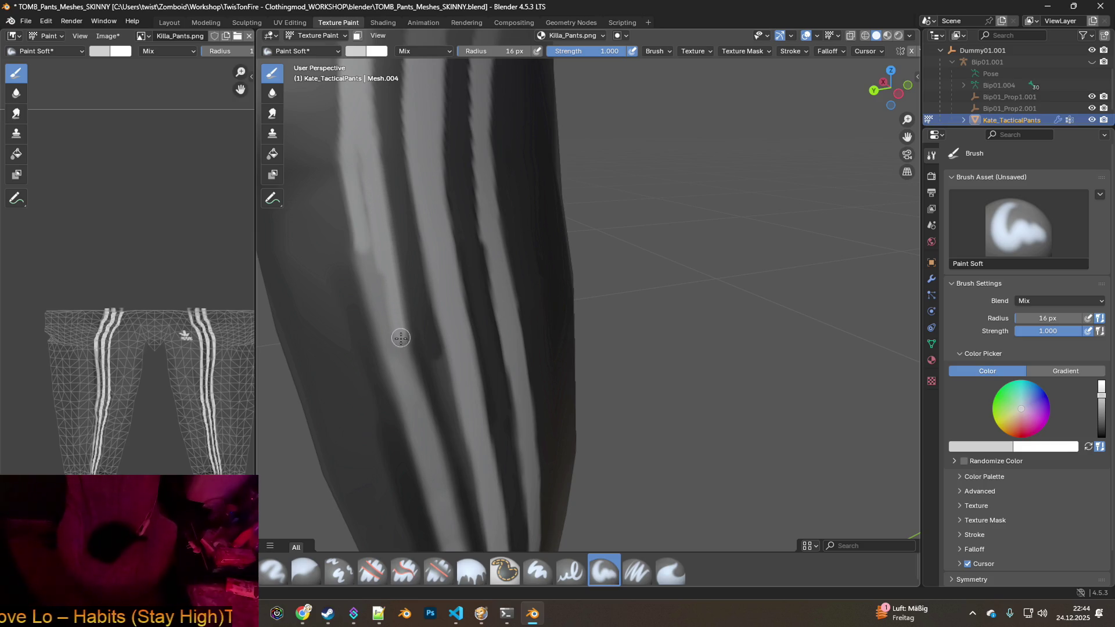
drag(401, 359, 359, 165)
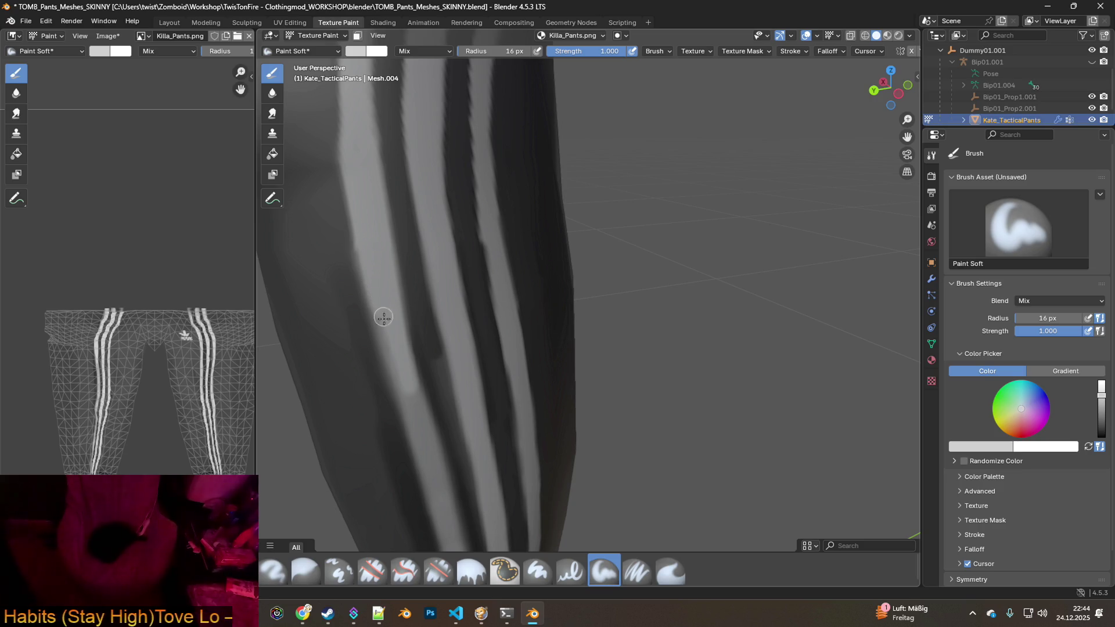
middle_drag(418, 366, 415, 260)
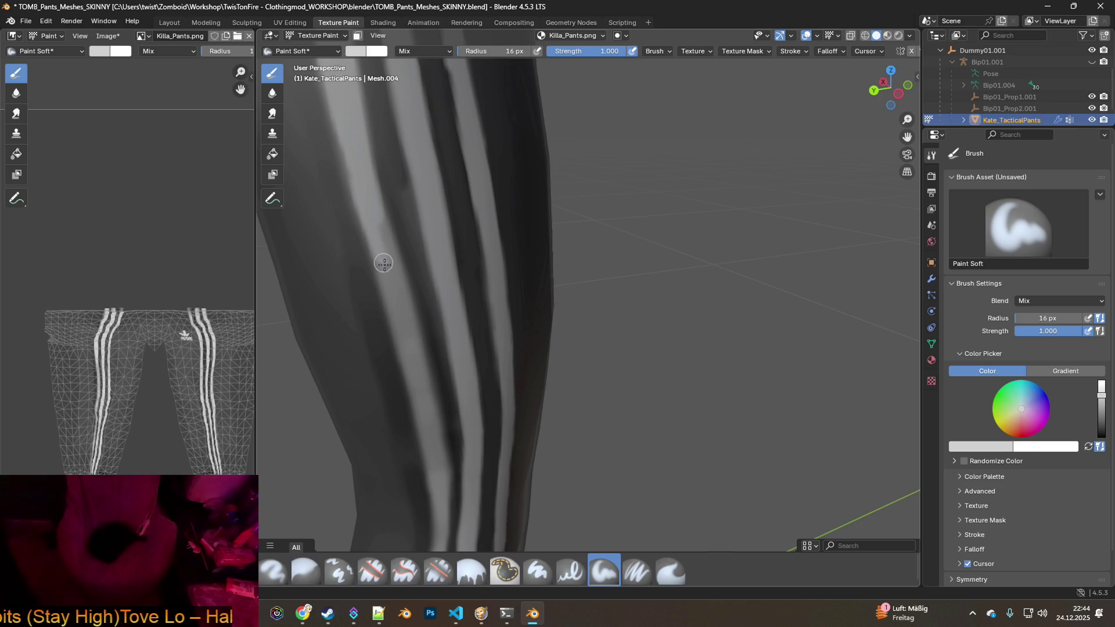
drag(381, 236, 402, 313)
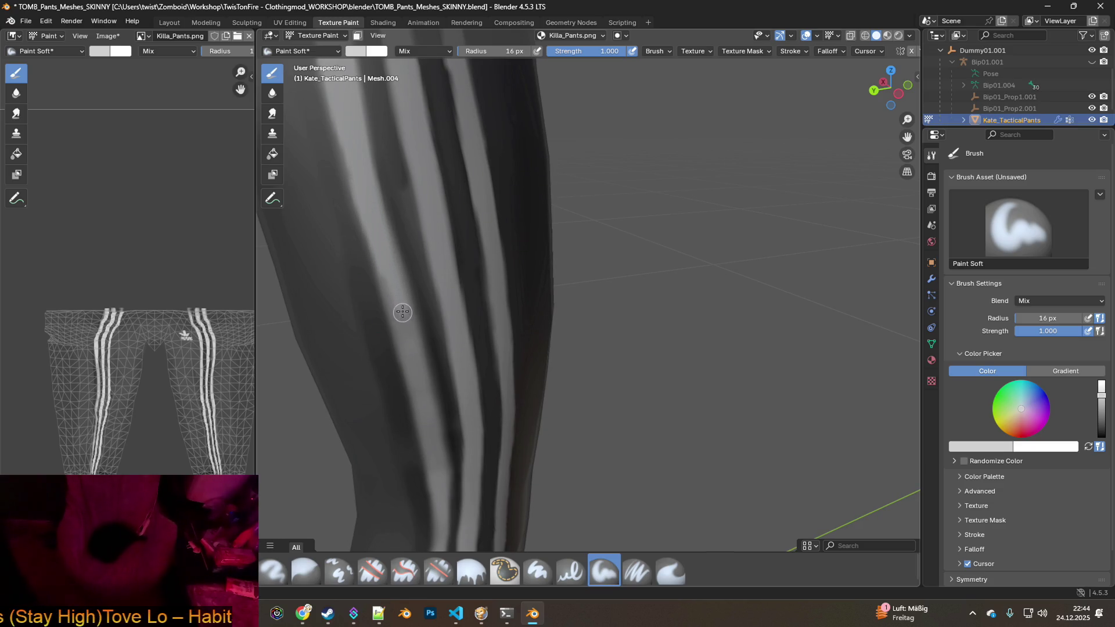
drag(384, 265, 411, 337)
middle_drag(411, 337, 384, 203)
drag(376, 182, 419, 335)
mouse_move(389, 234)
mouse_down()
mouse_move(413, 338)
mouse_move(441, 345)
mouse_up()
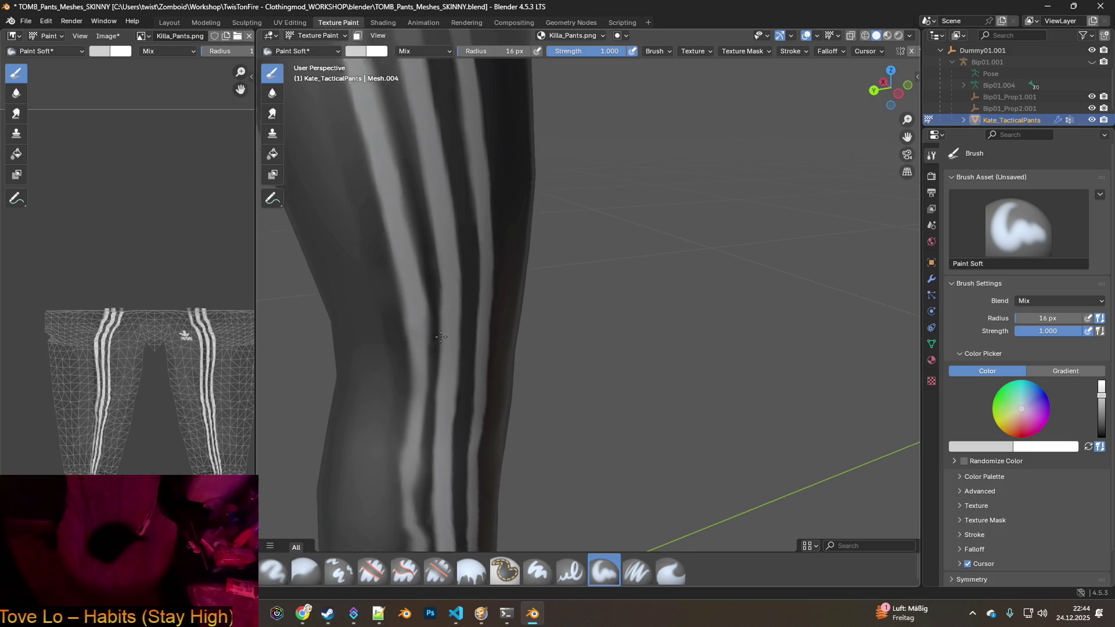
Continue brightening the stripe further down the leg toward the hem.
middle_drag(441, 345, 413, 222)
drag(401, 210, 393, 364)
mouse_move(394, 363)
middle_down()
mouse_move(399, 197)
mouse_move(394, 249)
middle_up()
drag(393, 249, 393, 326)
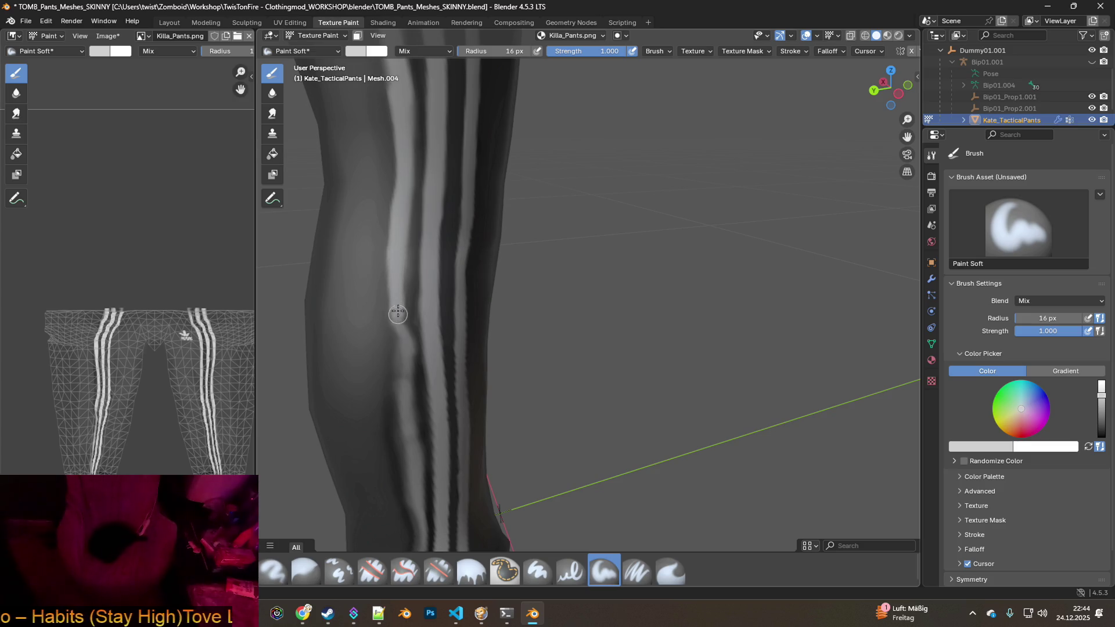
drag(393, 249, 415, 376)
mouse_move(416, 376)
middle_down()
mouse_move(339, 224)
mouse_move(417, 188)
middle_up()
drag(416, 152, 423, 298)
mouse_move(423, 298)
middle_down()
mouse_move(438, 256)
mouse_move(440, 269)
middle_up()
scroll(448, 316, up, 2)
mouse_move(433, 330)
middle_down()
mouse_move(434, 240)
mouse_move(455, 259)
mouse_move(487, 258)
middle_up()
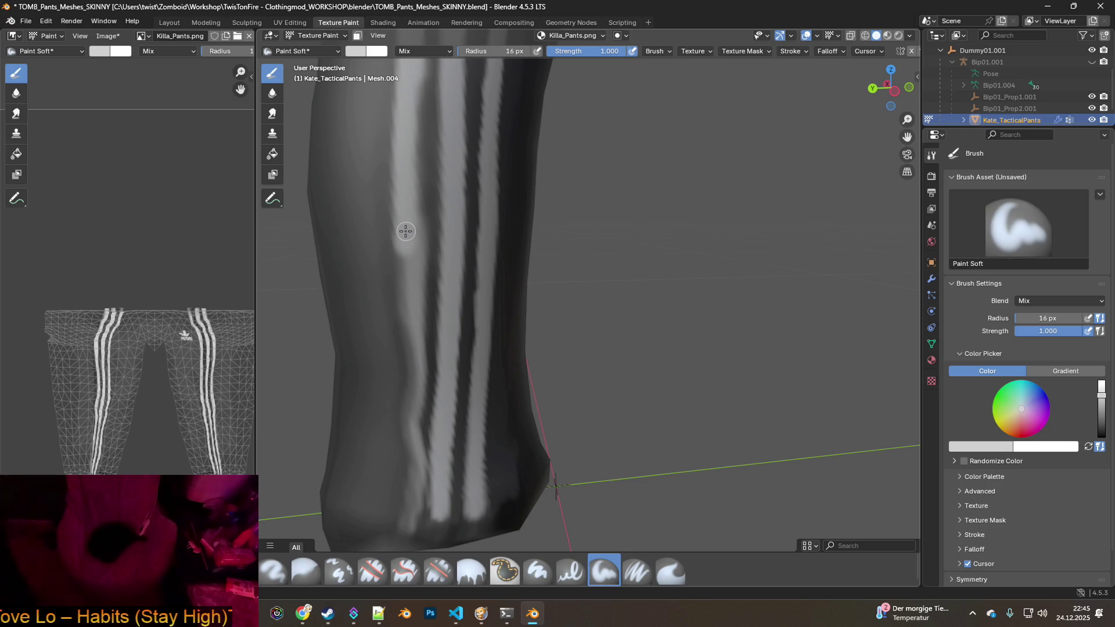
Paint white along the left stripe's edge on the lower leg.
drag(403, 234, 414, 381)
middle_drag(436, 371, 419, 254)
mouse_move(399, 174)
mouse_down()
mouse_move(413, 272)
mouse_move(409, 453)
mouse_move(417, 306)
mouse_move(407, 448)
mouse_move(417, 345)
mouse_up()
Brighten and smooth the left stripe's edge up toward the leg's top opening.
middle_drag(406, 142, 405, 305)
drag(405, 305, 407, 150)
mouse_move(409, 125)
middle_down()
mouse_move(391, 351)
mouse_move(398, 326)
middle_up()
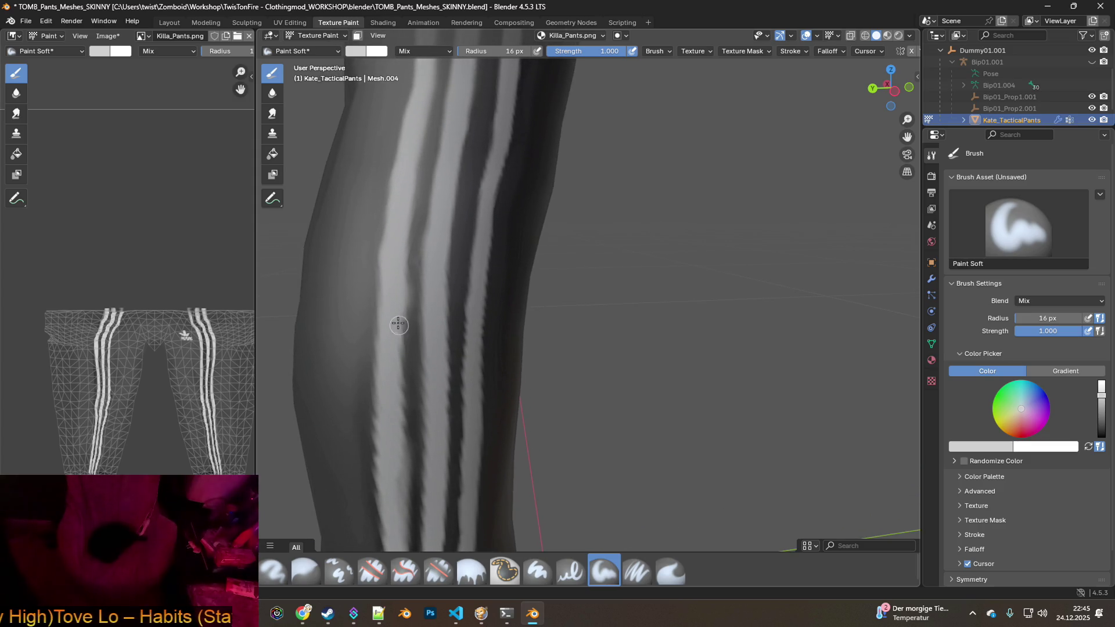
drag(386, 332, 383, 267)
click(76, 37)
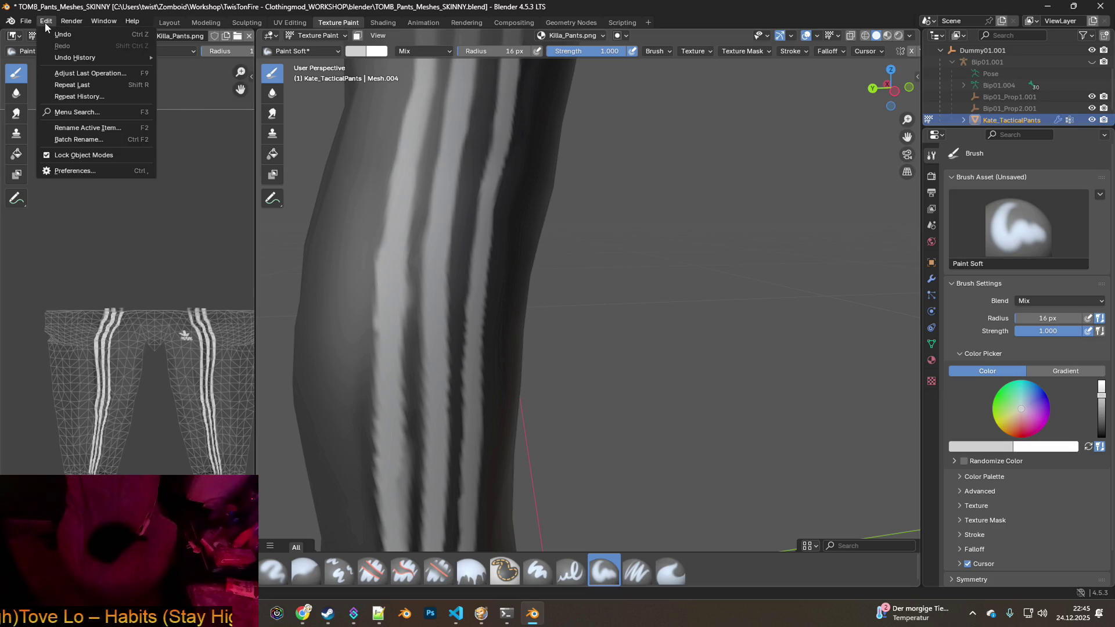
drag(389, 257, 386, 413)
mouse_move(387, 414)
middle_down()
mouse_move(415, 347)
mouse_move(428, 358)
mouse_move(432, 291)
mouse_move(421, 364)
mouse_move(442, 252)
mouse_move(436, 259)
mouse_move(400, 326)
mouse_move(523, 254)
middle_up()
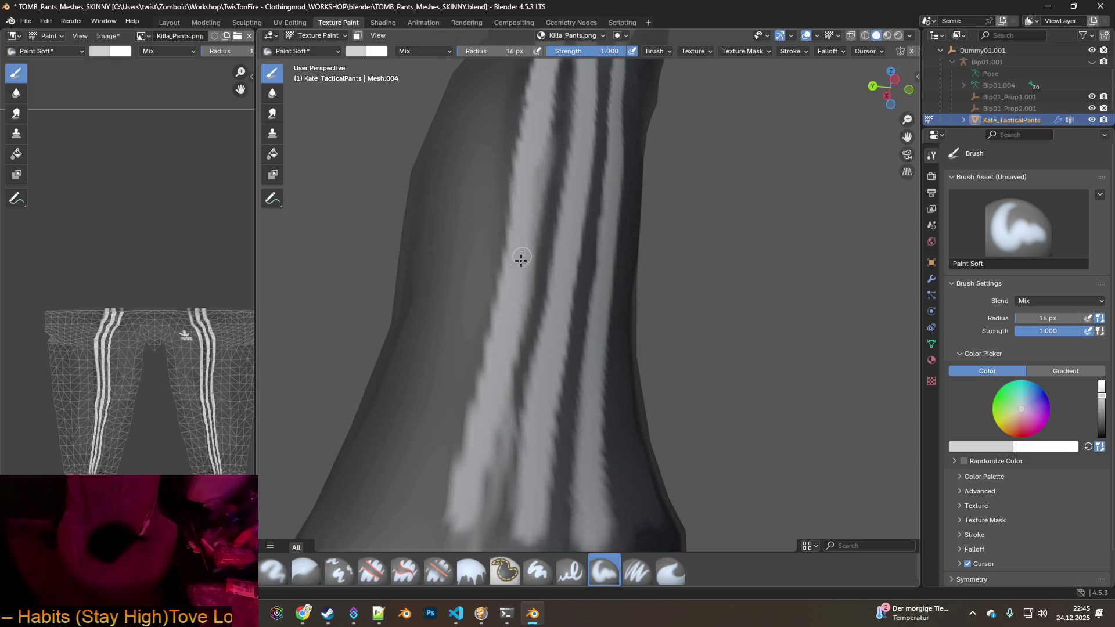
mouse_move(515, 361)
middle_down()
mouse_move(528, 311)
mouse_move(556, 306)
middle_up()
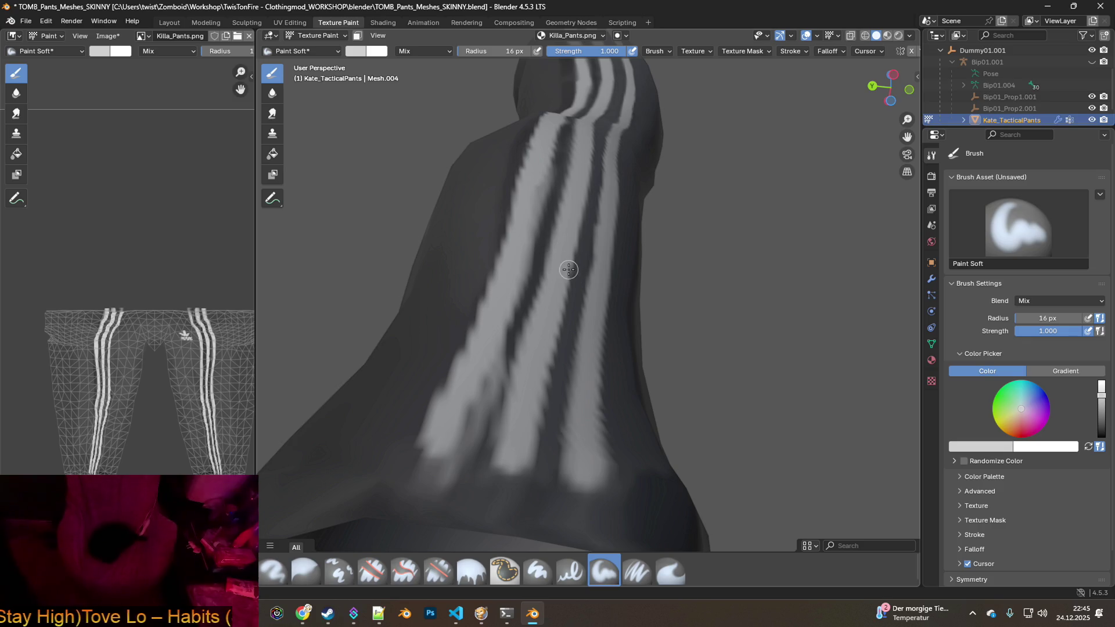
Sample the dark grey and paint the gaps between stripes and the left stripe's smudged tail.
key(s)
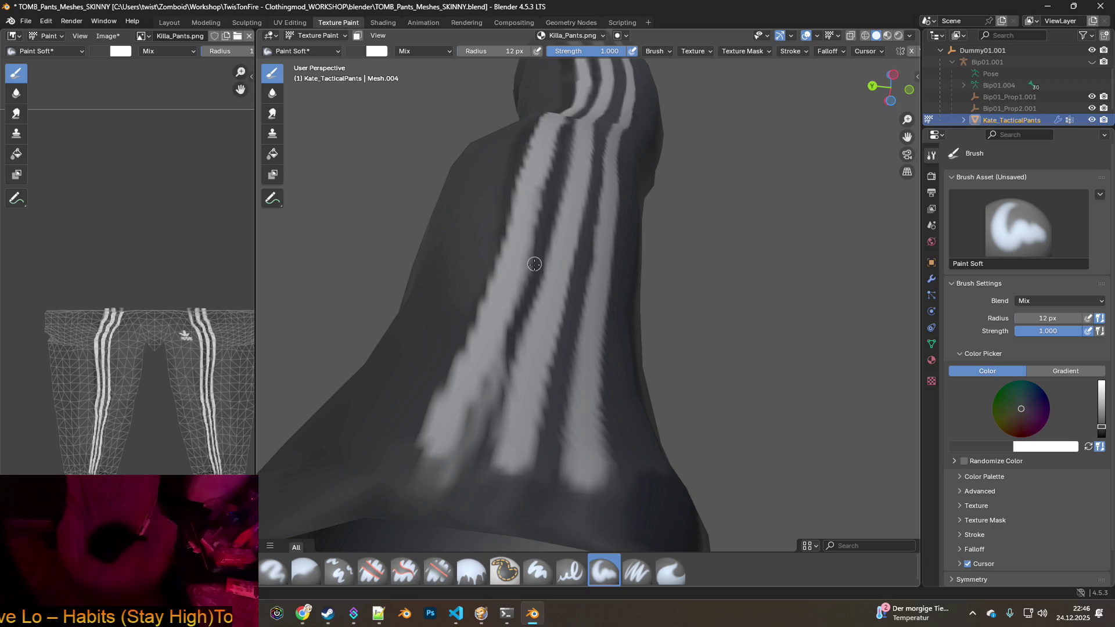
mouse_move(510, 328)
ctrl+mouse_down()
mouse_move(473, 428)
mouse_move(535, 293)
mouse_move(501, 405)
mouse_move(534, 299)
ctrl+mouse_up()
ctrl+drag(543, 219, 506, 351)
mouse_move(484, 414)
ctrl+mouse_down()
mouse_move(468, 450)
mouse_move(469, 430)
ctrl+mouse_up()
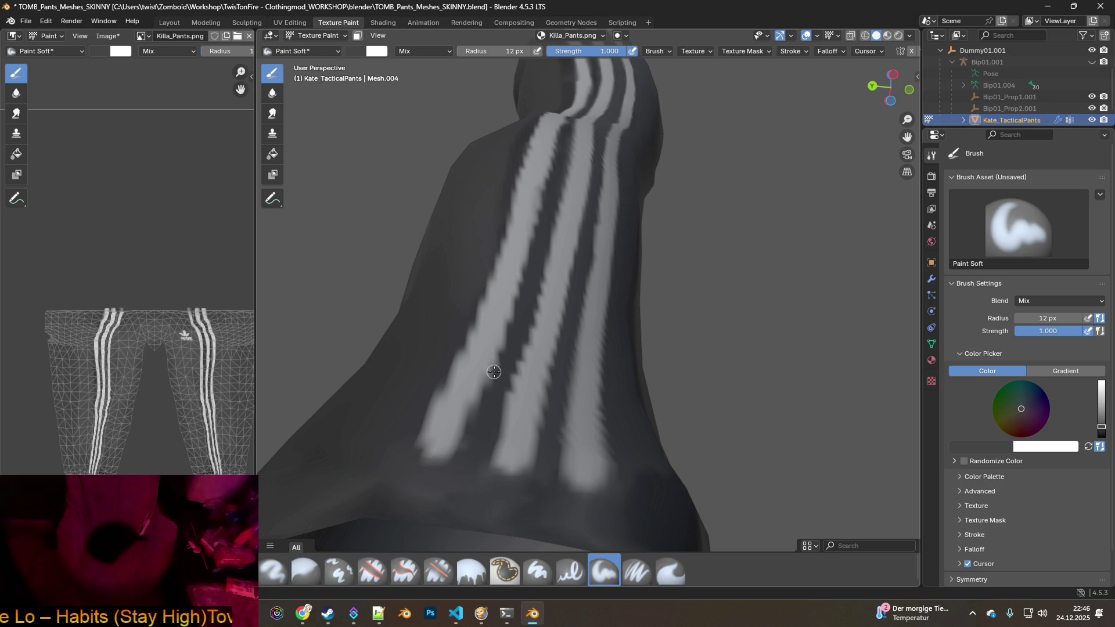
mouse_move(554, 307)
middle_down()
mouse_move(531, 355)
mouse_move(540, 306)
middle_up()
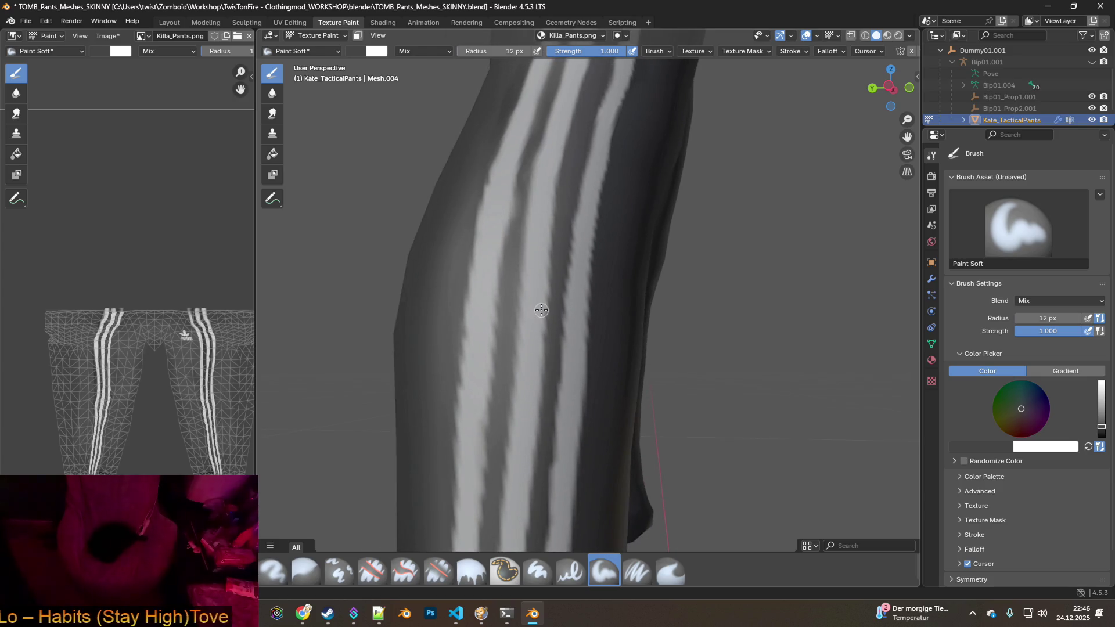
mouse_move(512, 246)
shift+middle_down()
mouse_move(523, 281)
mouse_move(500, 340)
shift+middle_up()
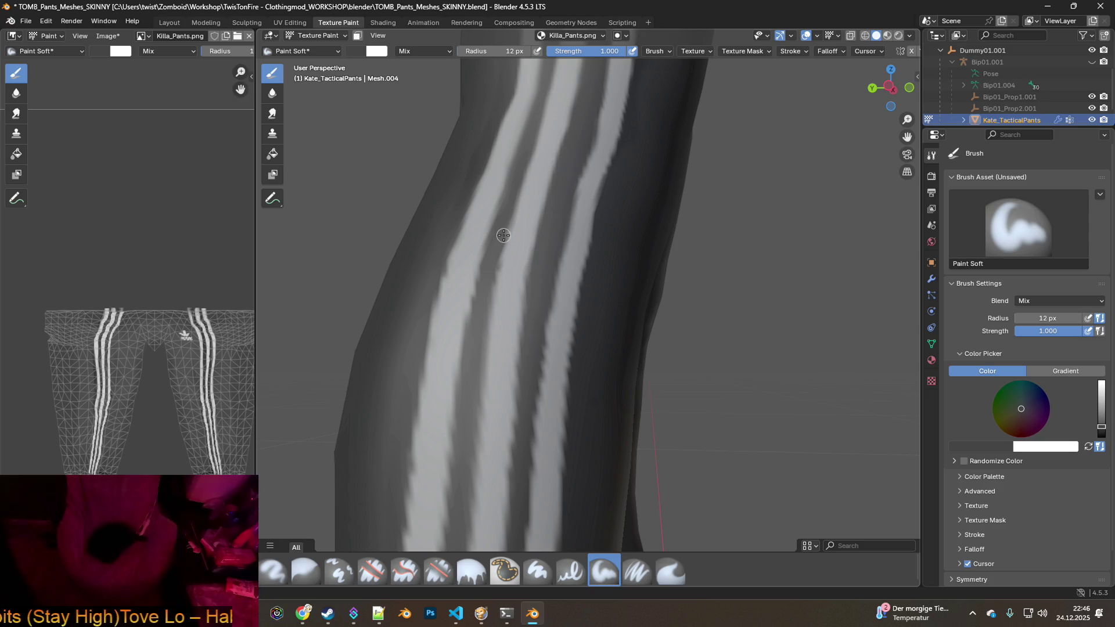
middle_drag(517, 180, 448, 370)
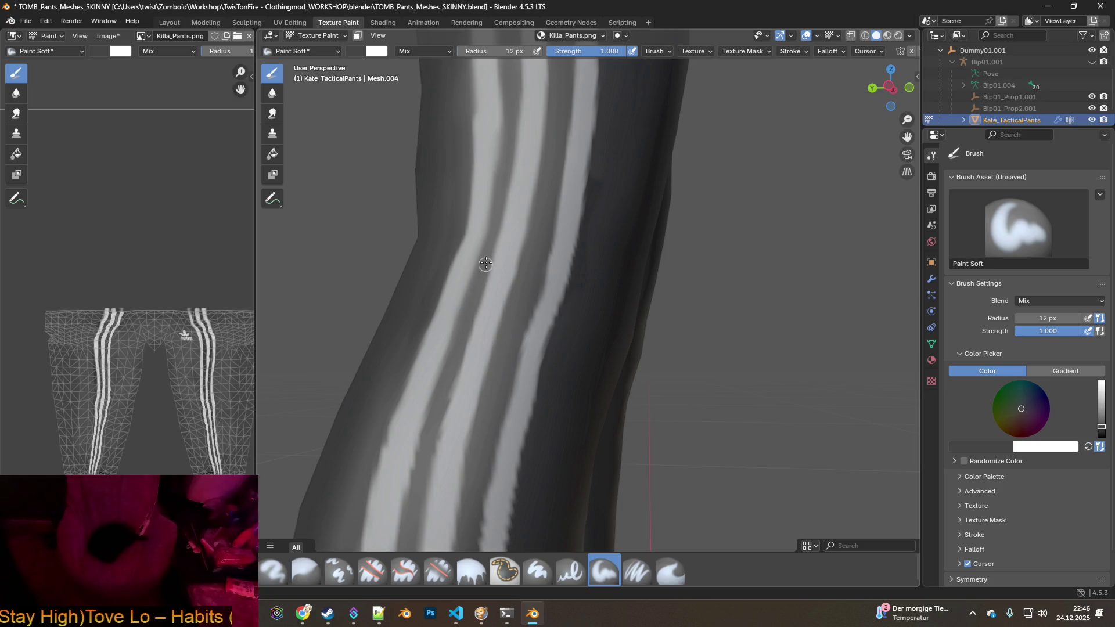
middle_drag(498, 199, 494, 334)
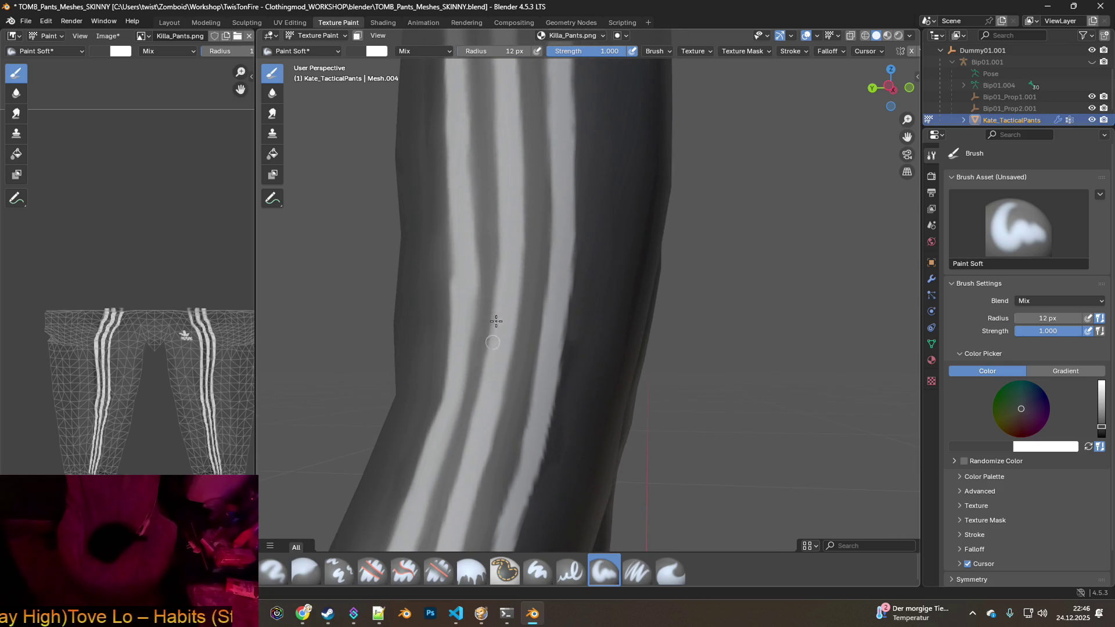
mouse_move(460, 267)
middle_down()
mouse_move(491, 255)
mouse_move(505, 375)
mouse_move(493, 395)
middle_up()
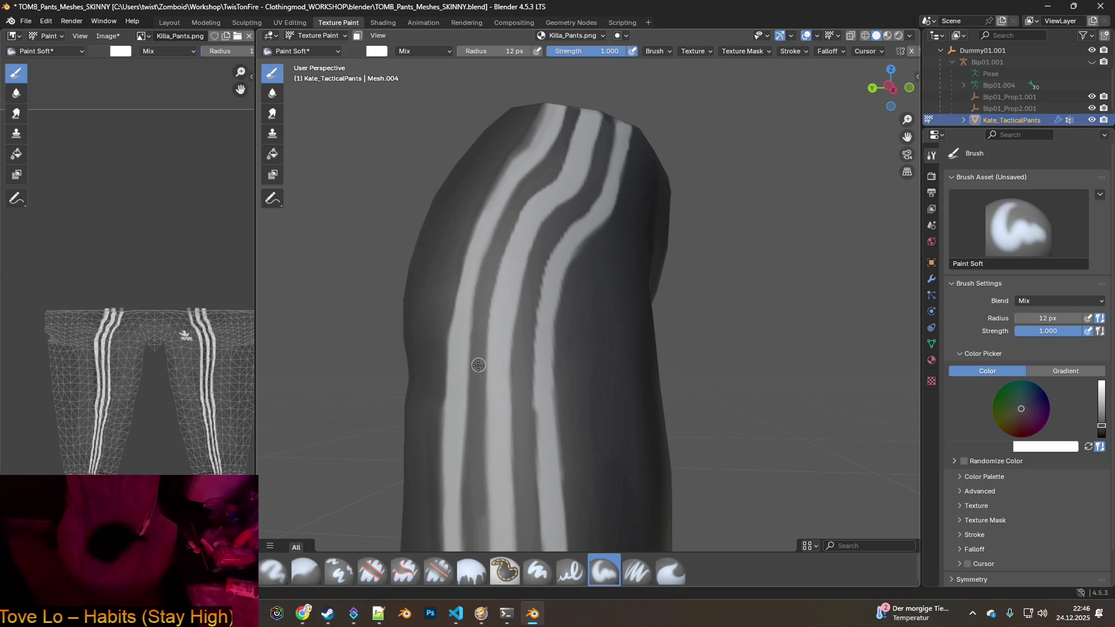
shift+middle_drag(498, 371, 510, 309)
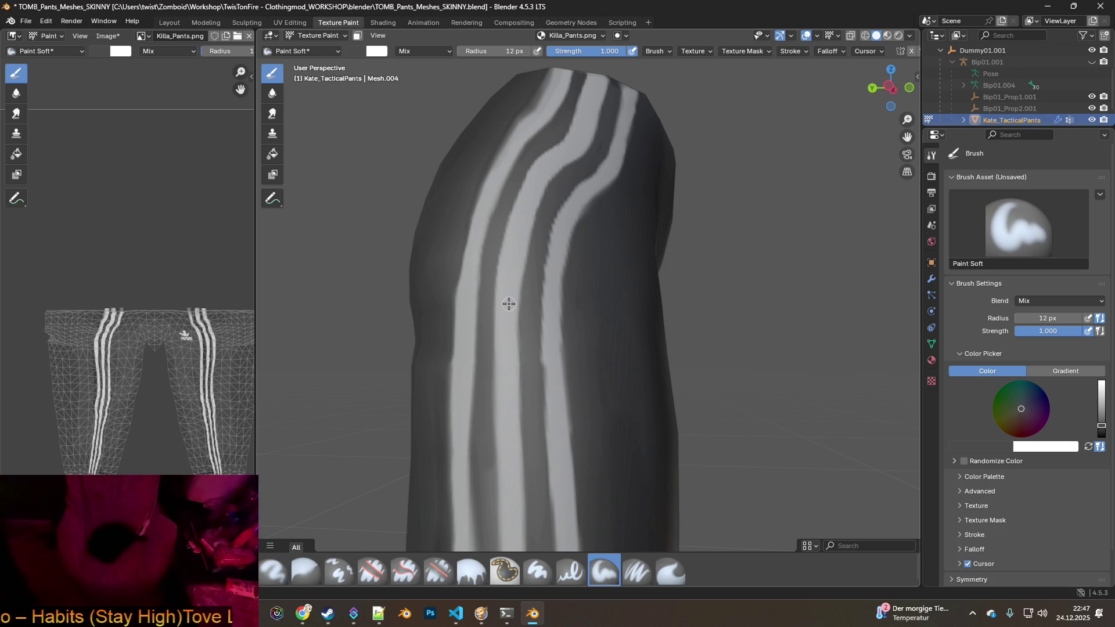
shift+middle_drag(509, 317, 562, 246)
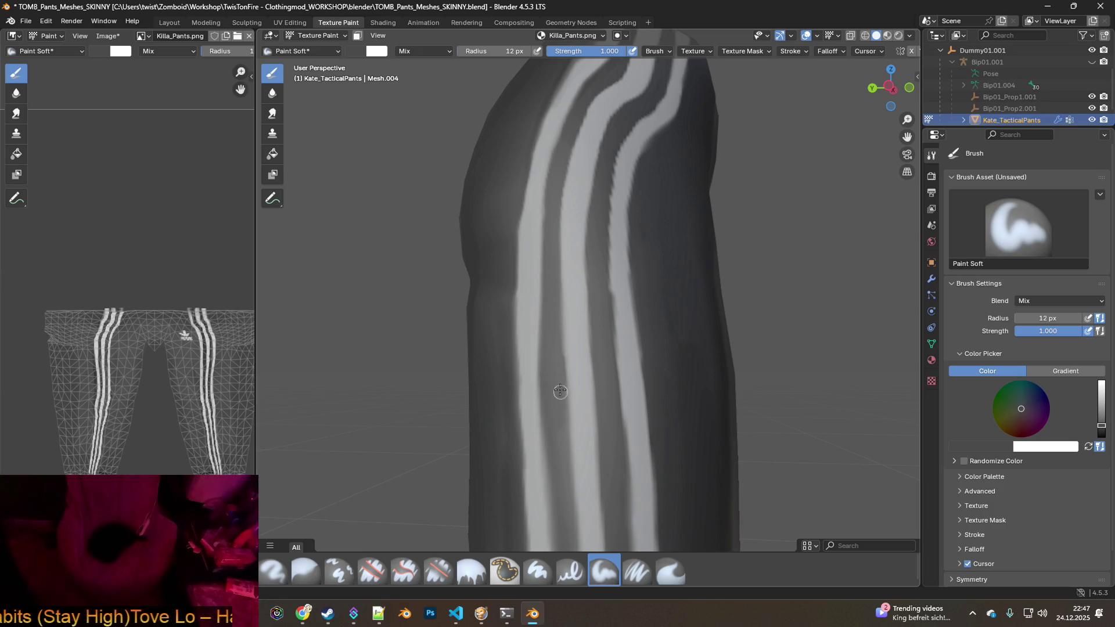
shift+middle_drag(576, 422, 555, 232)
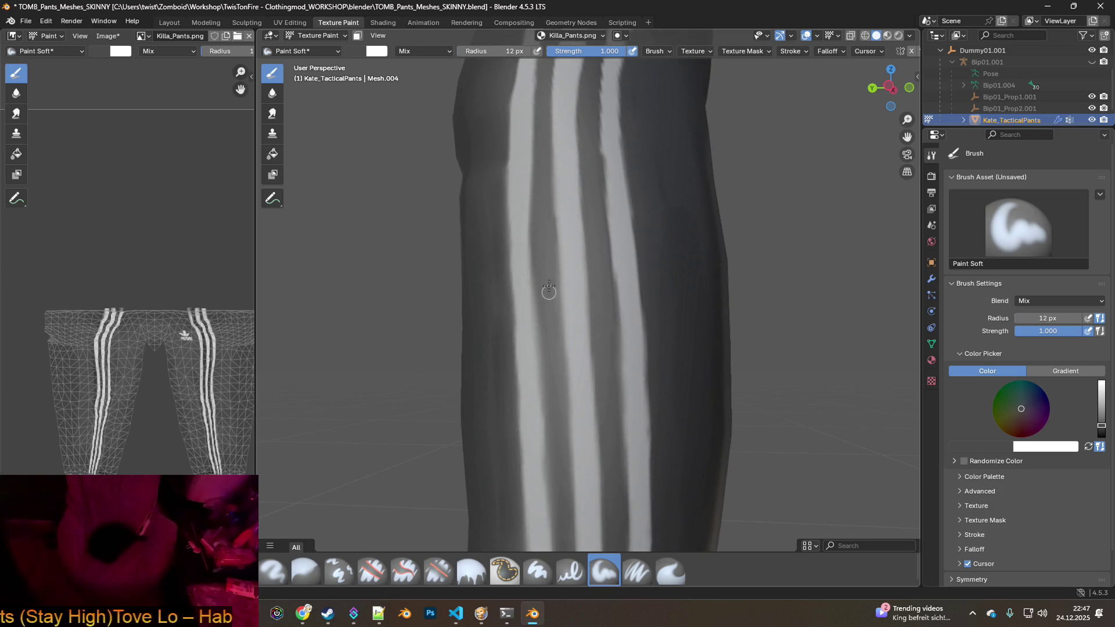
shift+middle_drag(562, 307, 550, 173)
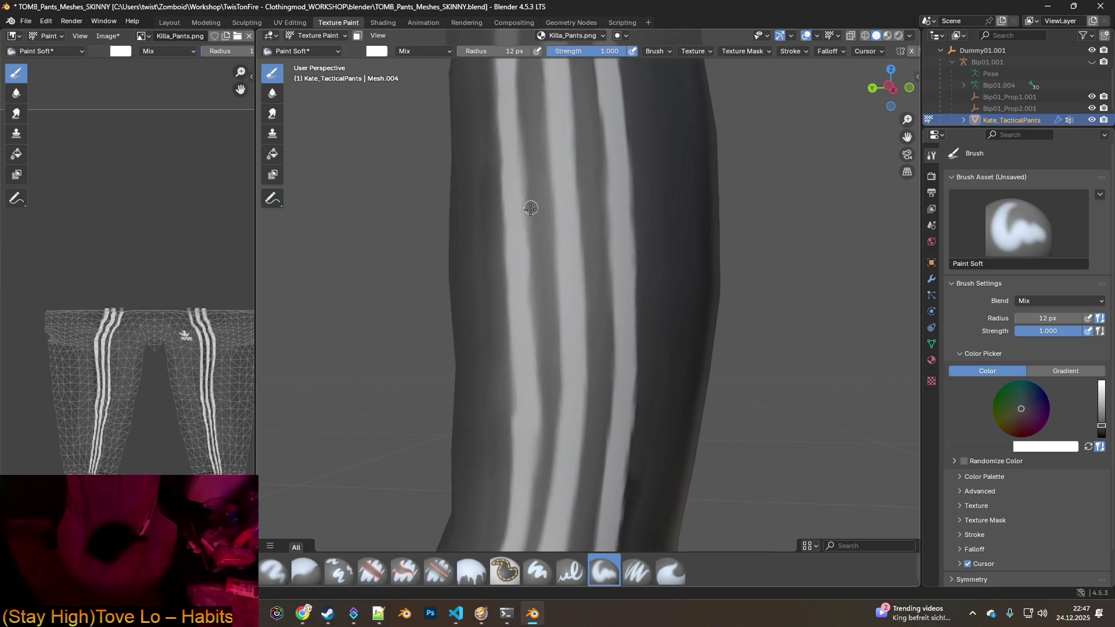
click(46, 21)
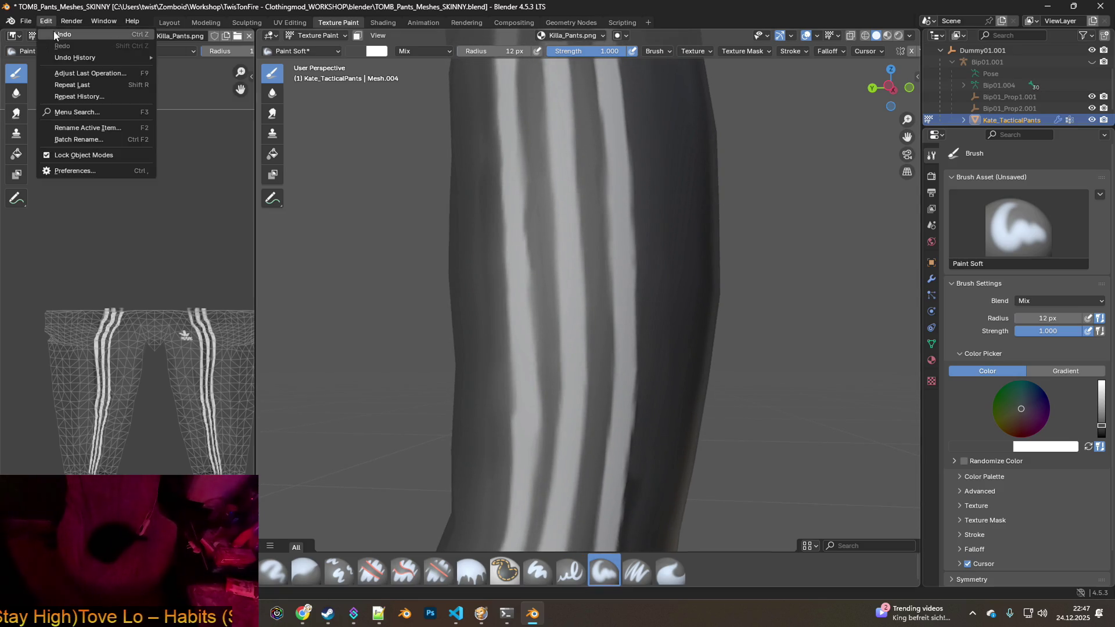
middle_drag(556, 379, 627, 171)
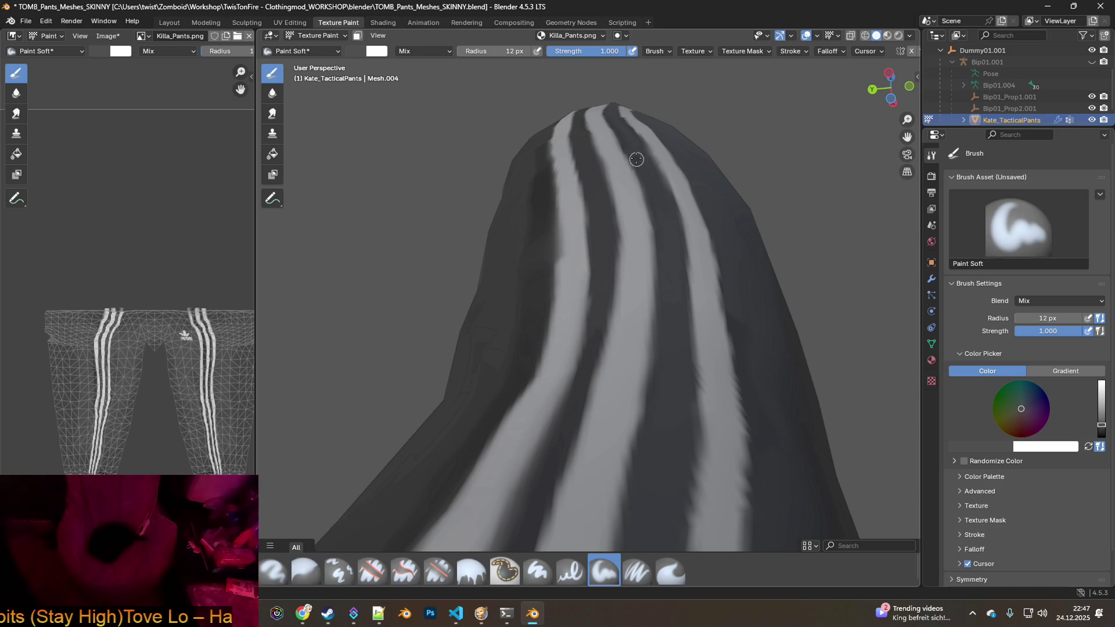
scroll(635, 304, up, 2)
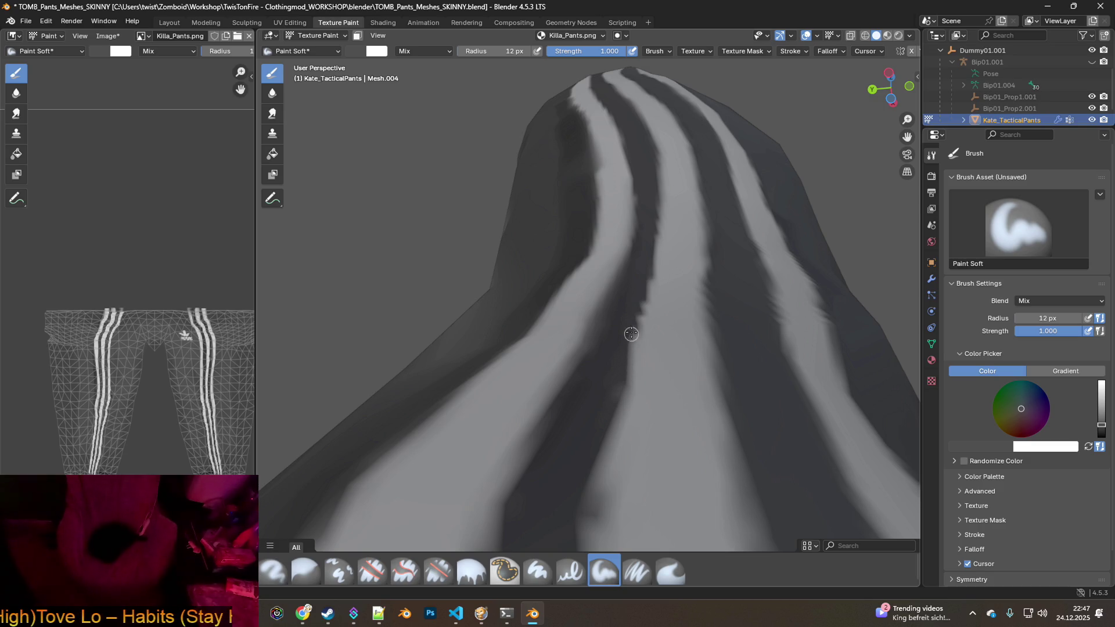
mouse_move(653, 250)
middle_down()
mouse_move(633, 390)
mouse_move(591, 227)
middle_up()
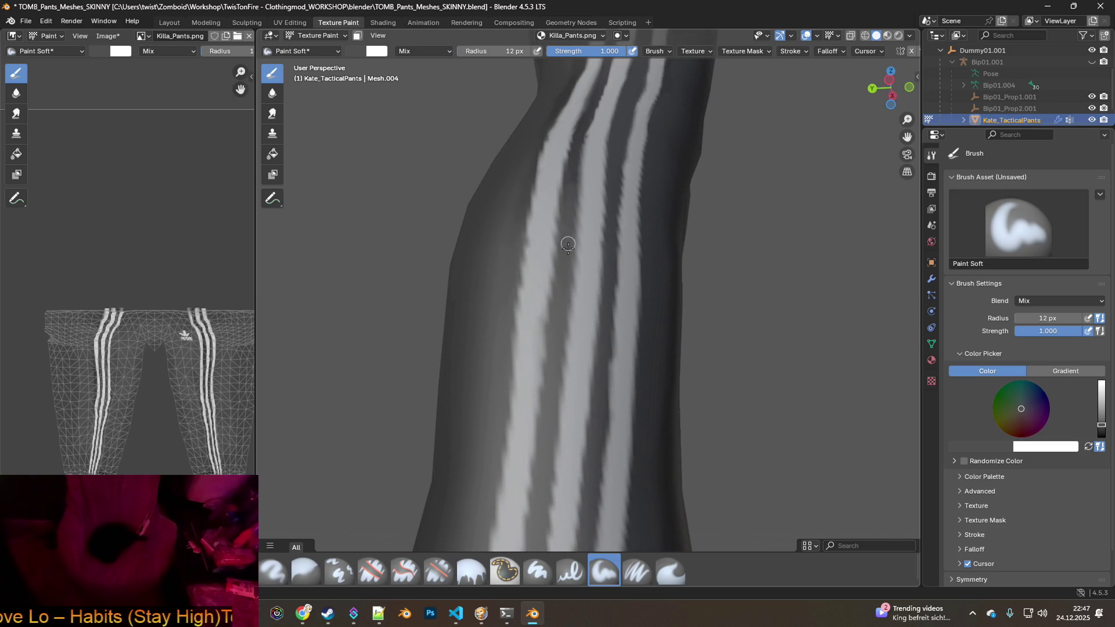
scroll(561, 304, down, 8)
mouse_move(607, 335)
middle_down()
mouse_move(605, 324)
mouse_move(433, 273)
mouse_move(685, 270)
middle_up()
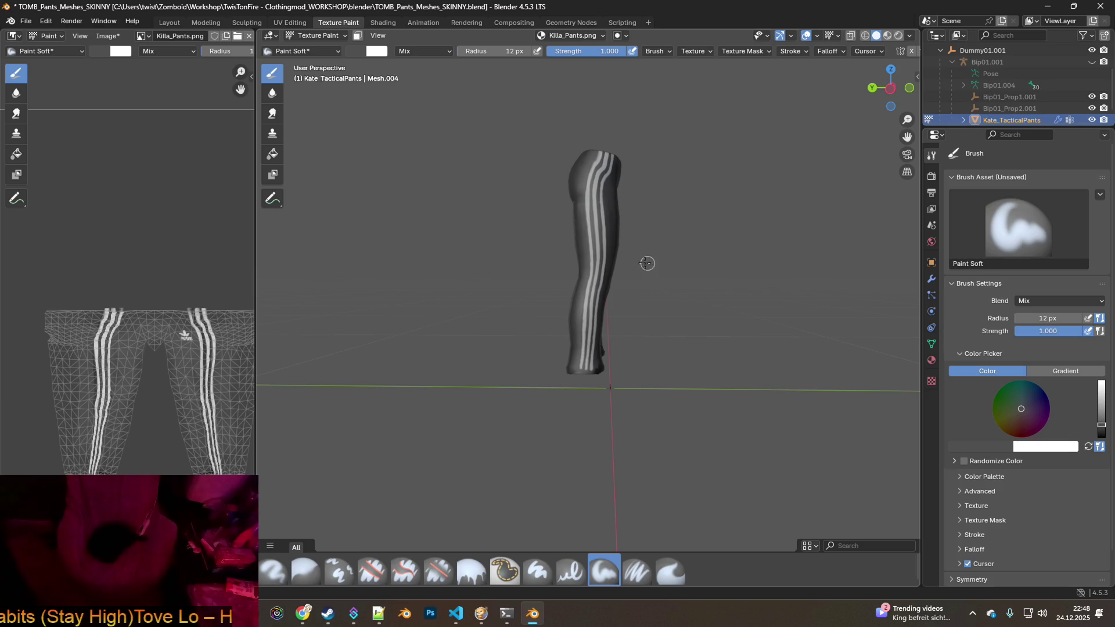
Sample the light stripe colour and touch up the stripe with it.
scroll(619, 276, up, 6)
scroll(613, 281, up, 3)
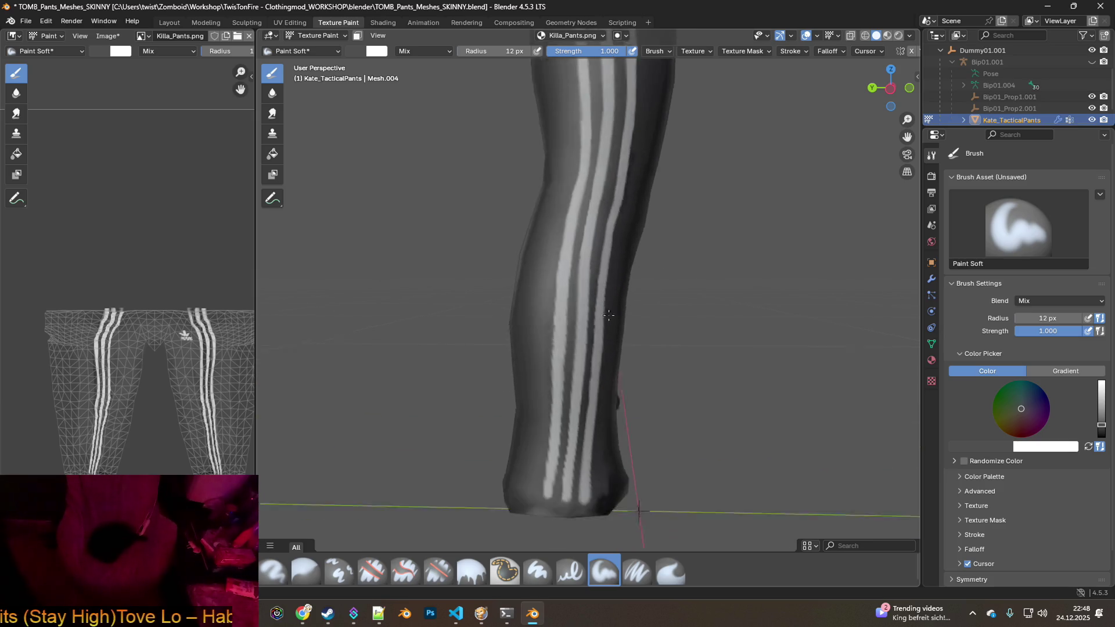
scroll(586, 317, up, 2)
scroll(586, 317, up, 2)
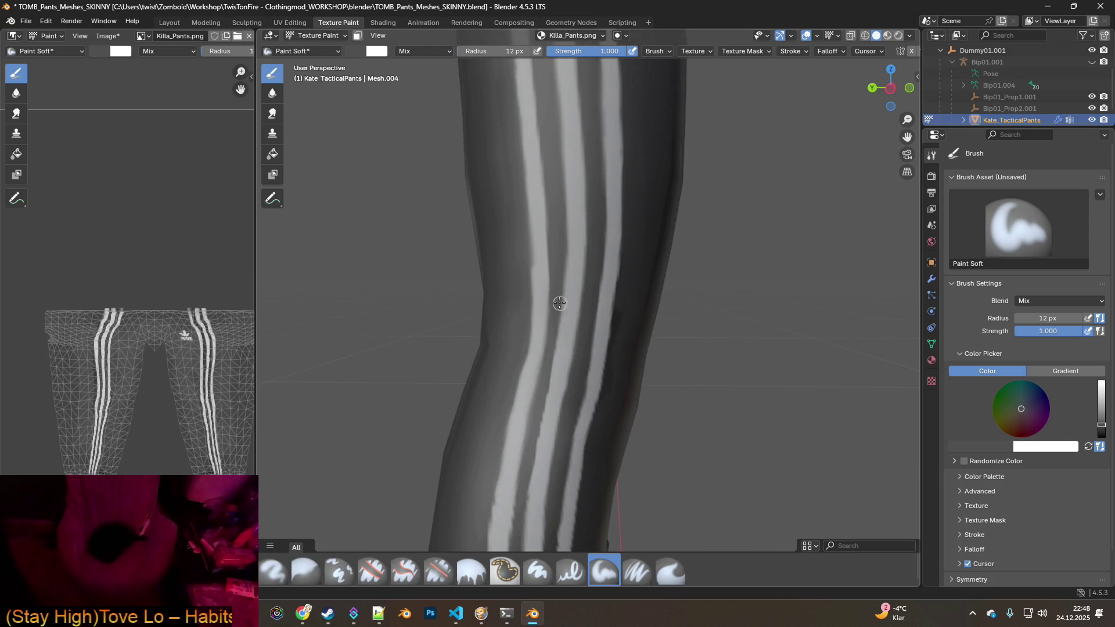
key(s)
drag(538, 269, 523, 118)
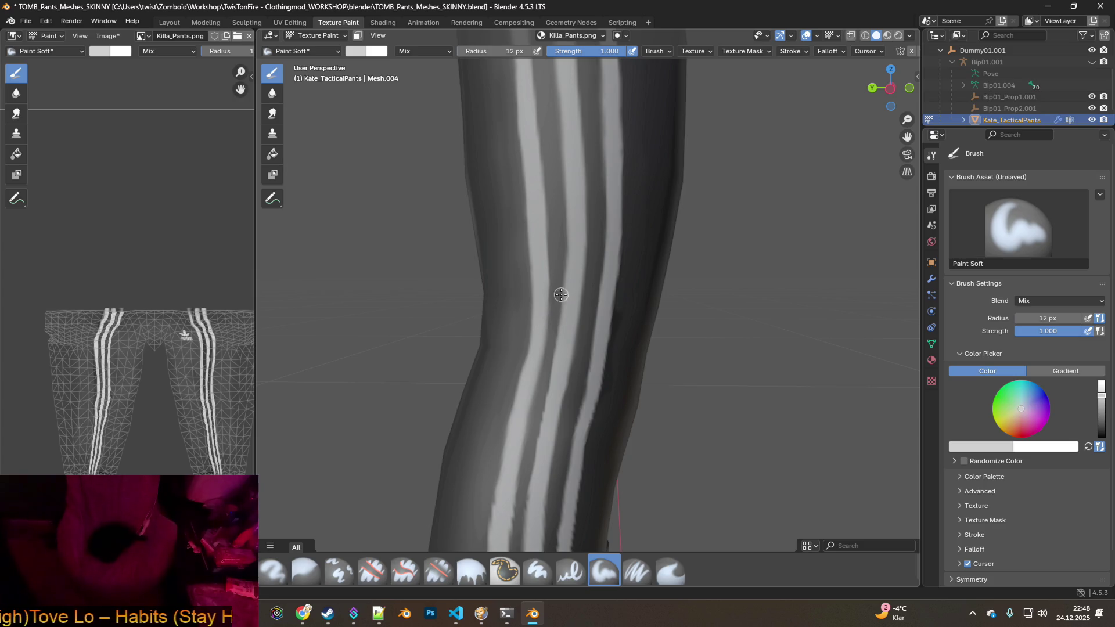
Touch up the middle white stripe near the knee and top of the leg.
shift+middle_drag(542, 170, 557, 374)
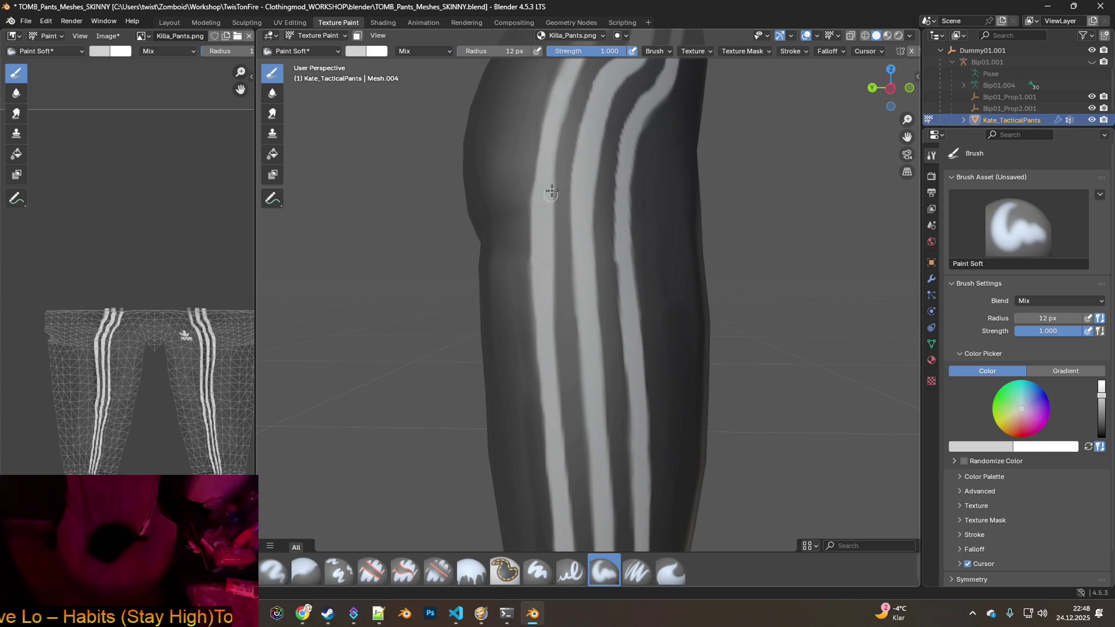
shift+middle_drag(551, 197, 543, 239)
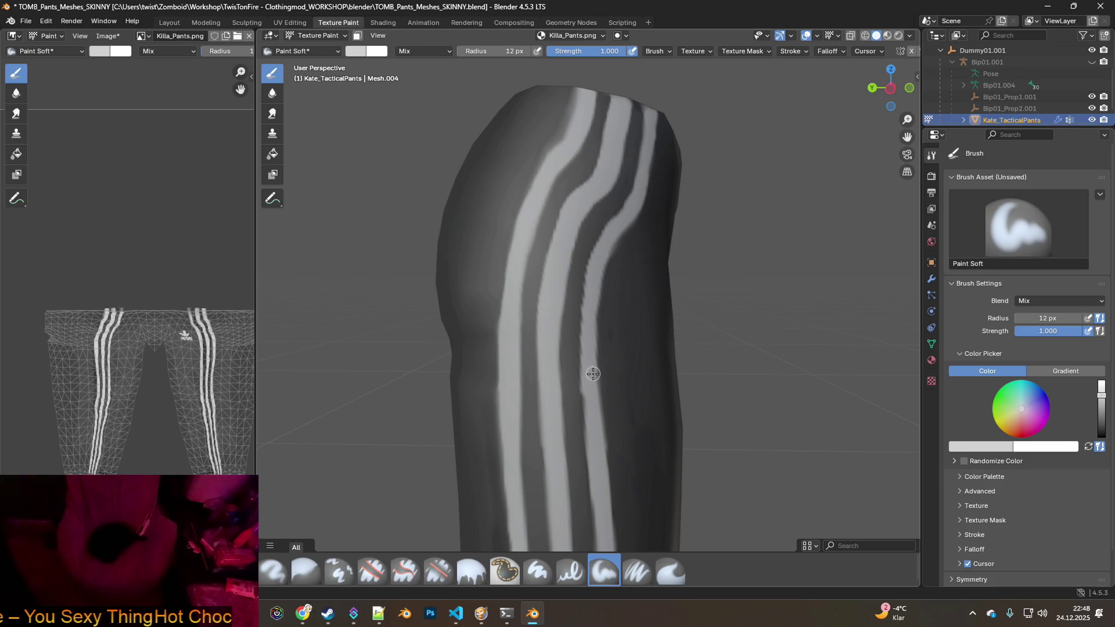
scroll(593, 373, up, 2)
scroll(488, 302, up, 3)
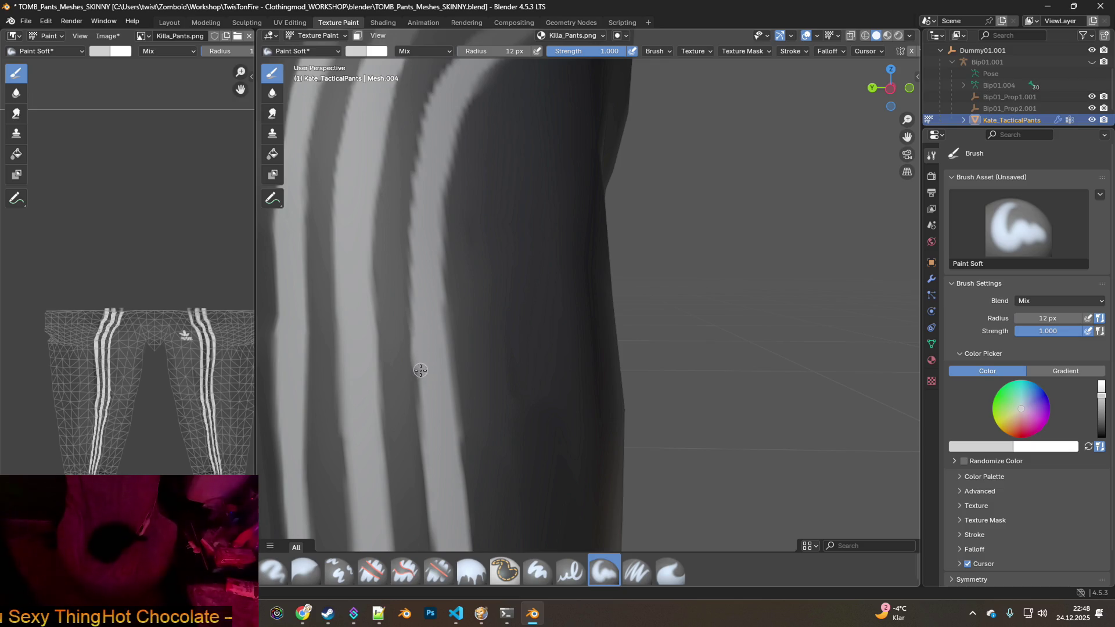
mouse_move(419, 370)
mouse_down()
mouse_move(424, 414)
mouse_move(415, 232)
mouse_up()
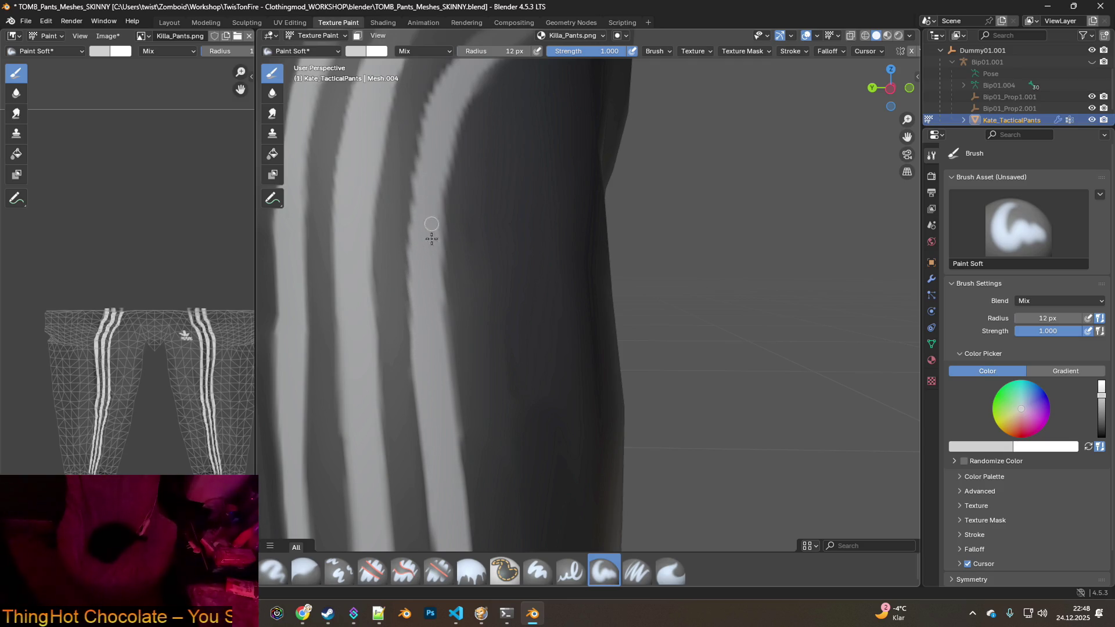
Extend the left and middle stripes on the other leg down to the cuff.
scroll(430, 229, down, 5)
mouse_move(468, 448)
middle_down()
mouse_move(508, 257)
mouse_move(549, 293)
mouse_move(583, 252)
middle_up()
scroll(568, 303, down, 2)
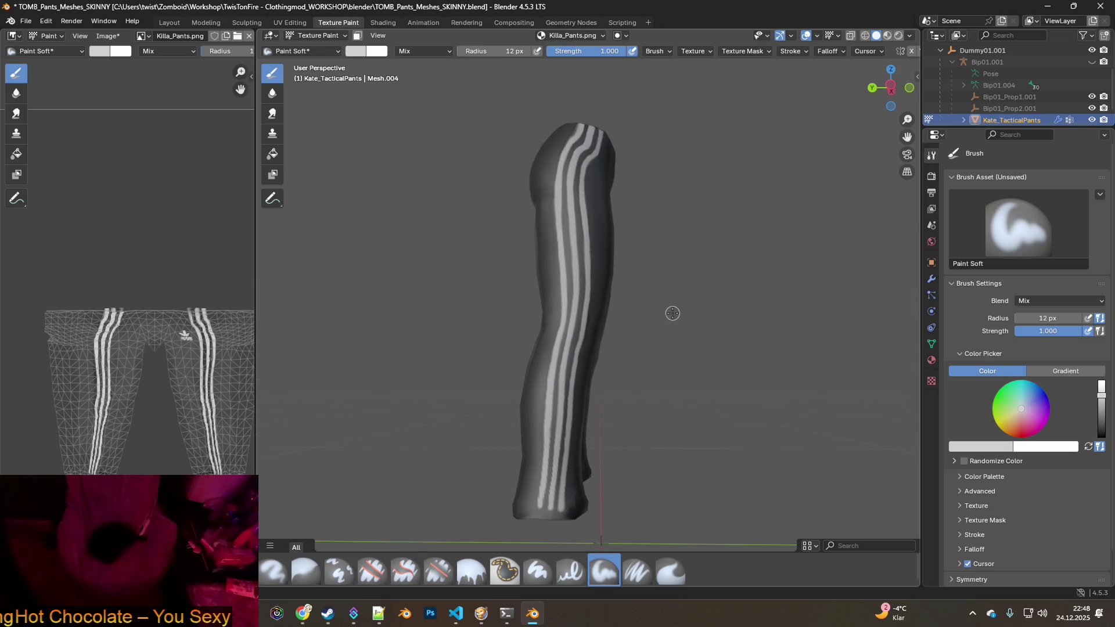
mouse_move(621, 334)
middle_down()
mouse_move(579, 341)
mouse_move(545, 456)
middle_up()
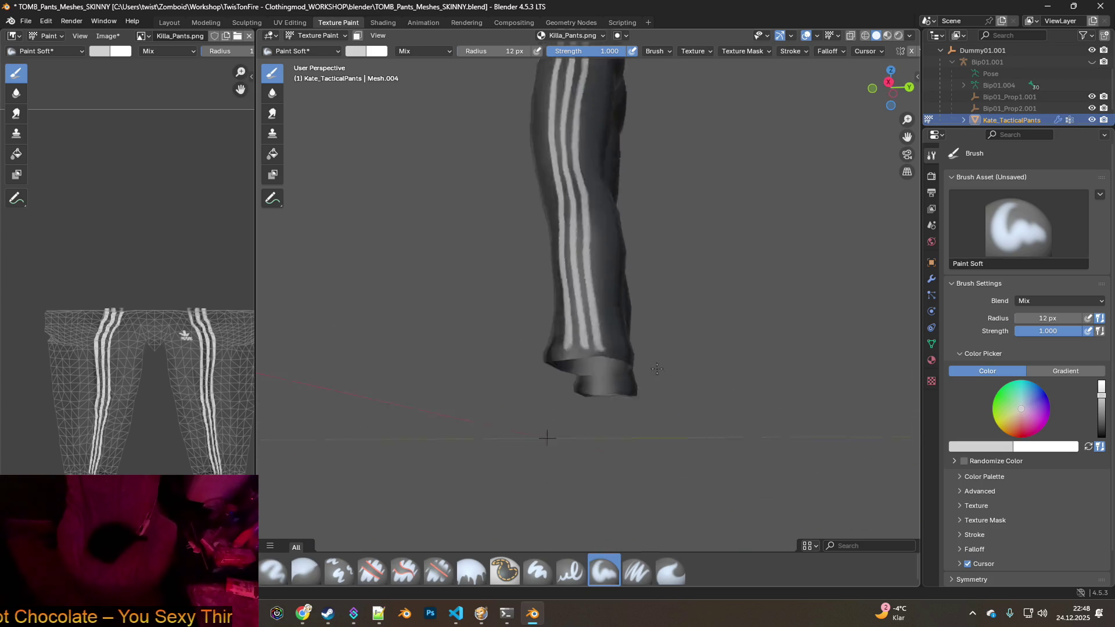
scroll(642, 349, up, 4)
mouse_move(625, 306)
mouse_down()
mouse_move(628, 350)
mouse_move(634, 314)
mouse_up()
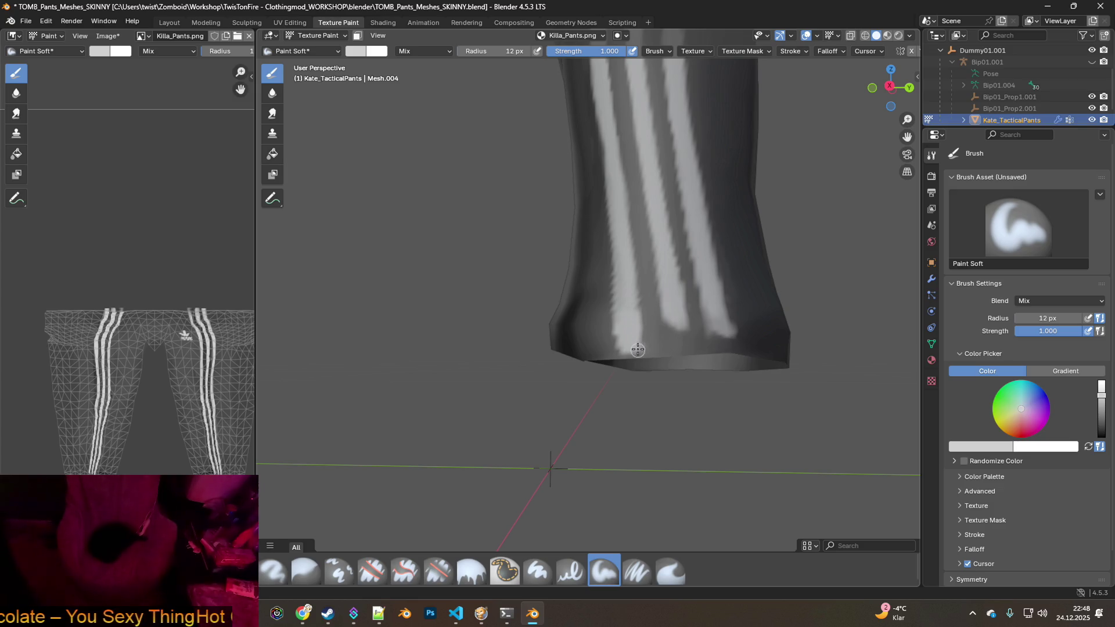
mouse_move(667, 308)
mouse_down()
mouse_move(669, 346)
mouse_move(675, 337)
mouse_move(685, 345)
mouse_move(673, 352)
mouse_move(729, 343)
mouse_move(711, 314)
mouse_up()
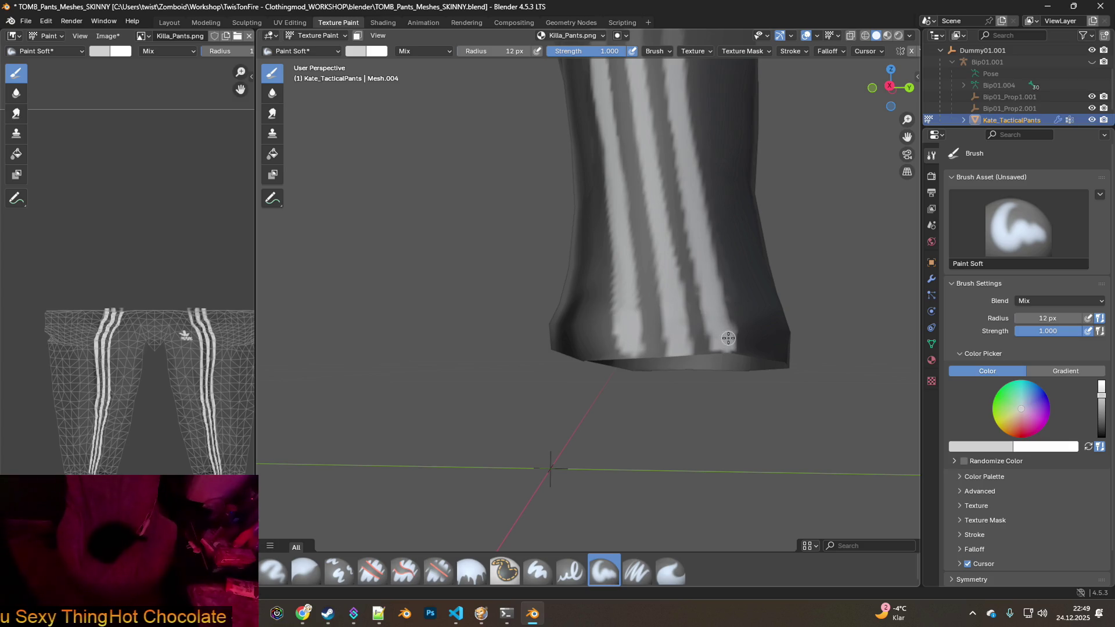
middle_drag(614, 310, 633, 323)
scroll(647, 331, down, 3)
scroll(546, 369, up, 4)
mouse_move(545, 368)
middle_down()
mouse_move(515, 333)
mouse_move(455, 309)
middle_up()
mouse_move(455, 308)
mouse_down()
mouse_move(448, 303)
mouse_move(452, 320)
mouse_move(458, 299)
mouse_move(445, 334)
mouse_move(450, 303)
mouse_move(499, 326)
mouse_move(503, 340)
mouse_move(510, 316)
mouse_move(499, 344)
mouse_move(553, 340)
mouse_move(558, 323)
mouse_move(547, 343)
mouse_move(551, 331)
mouse_up()
Paint a white check-mark stroke on the back of the pants near the seat.
scroll(552, 331, down, 10)
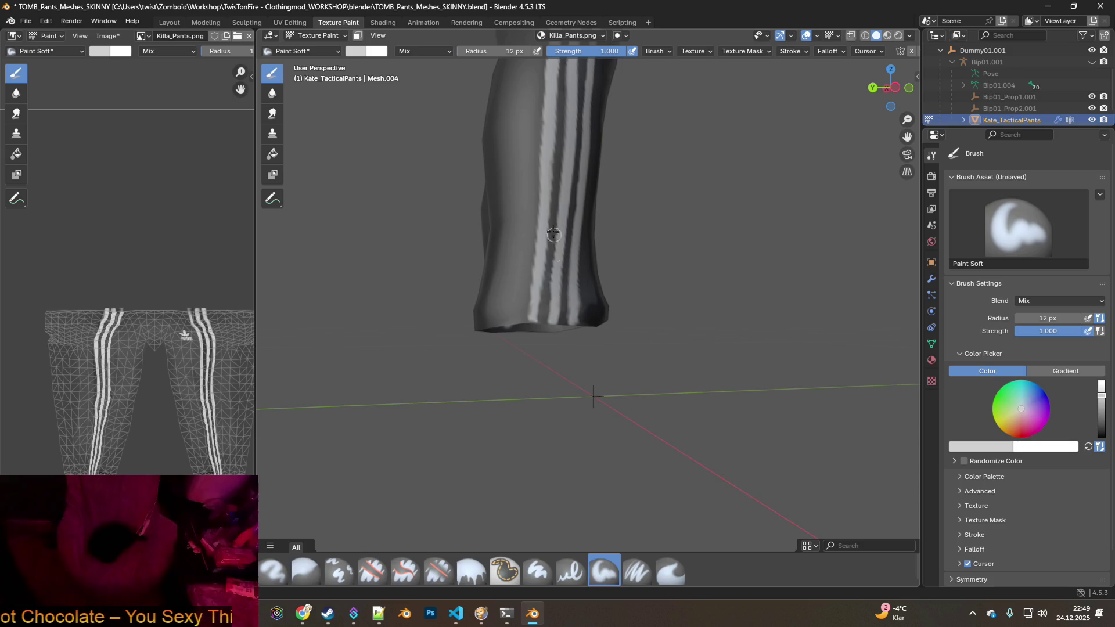
mouse_move(678, 199)
middle_down()
mouse_move(506, 193)
mouse_move(610, 221)
mouse_move(511, 245)
mouse_move(644, 249)
mouse_move(472, 212)
middle_up()
scroll(544, 201, up, 5)
mouse_move(570, 149)
middle_down()
mouse_move(530, 142)
mouse_move(511, 325)
mouse_move(526, 298)
mouse_move(480, 296)
middle_up()
scroll(508, 331, up, 5)
mouse_move(468, 278)
mouse_down()
mouse_move(473, 320)
mouse_move(543, 255)
mouse_up()
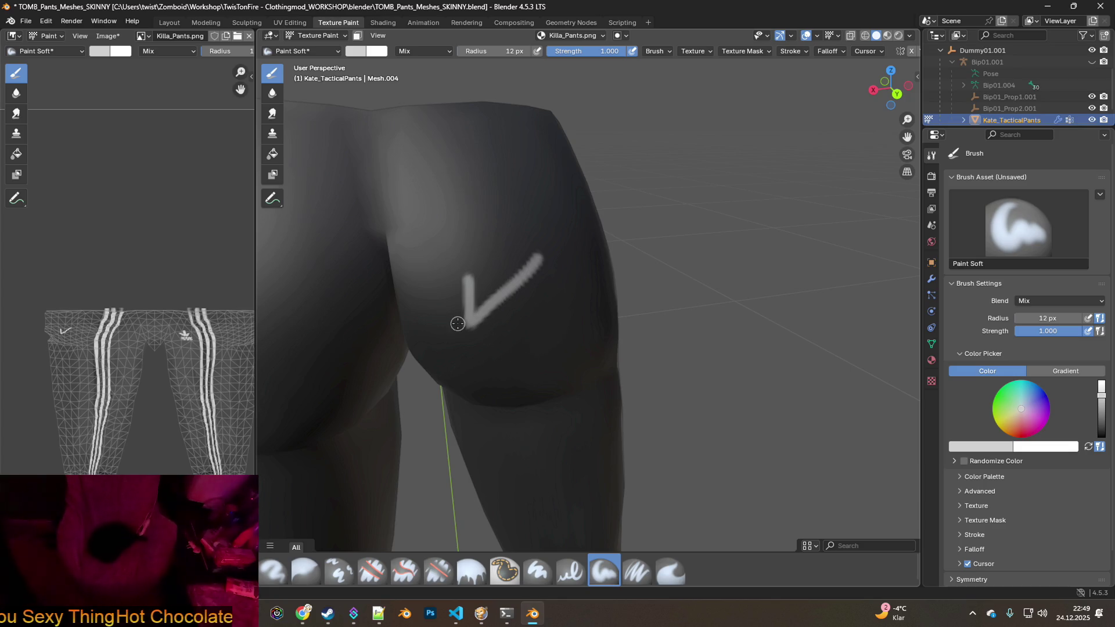
Paint a white cloud doodle with short motion marks on the left buttock, beside the check mark.
scroll(475, 333, down, 2)
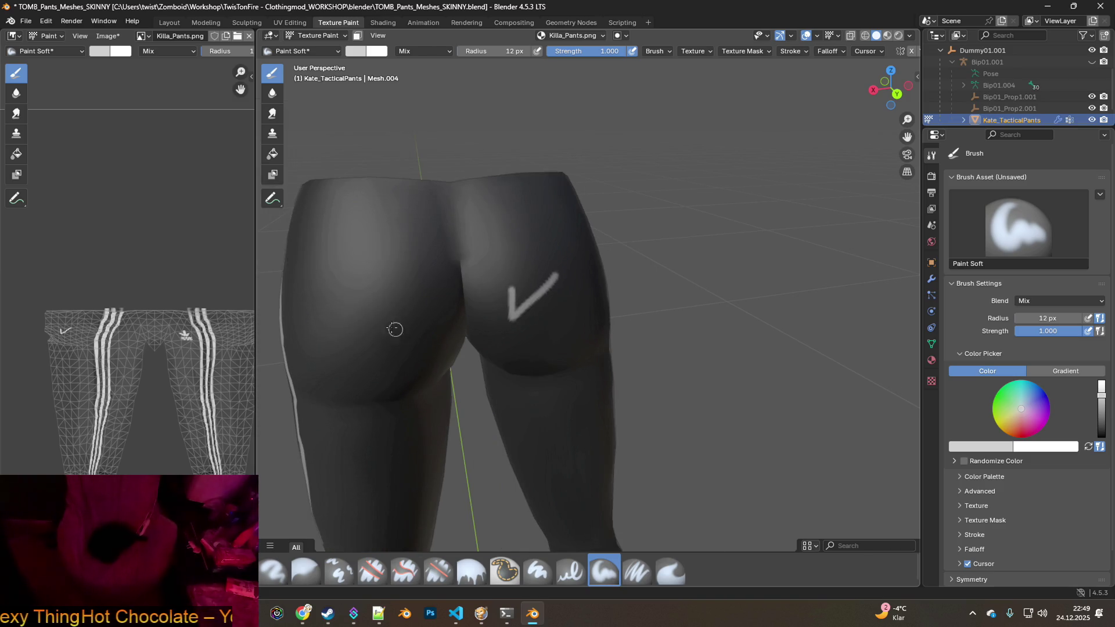
shift+middle_drag(403, 321, 469, 301)
scroll(396, 279, up, 2)
mouse_move(432, 222)
mouse_down()
mouse_move(481, 181)
mouse_move(496, 220)
mouse_move(486, 196)
mouse_move(473, 225)
mouse_move(559, 219)
mouse_move(447, 269)
mouse_move(434, 252)
mouse_move(454, 268)
mouse_move(489, 269)
mouse_move(465, 288)
mouse_move(438, 271)
mouse_move(413, 302)
mouse_up()
mouse_move(423, 225)
mouse_down()
mouse_move(384, 247)
mouse_move(377, 224)
mouse_move(340, 234)
mouse_move(361, 257)
mouse_move(365, 239)
mouse_move(358, 261)
mouse_move(387, 316)
mouse_up()
mouse_move(395, 205)
mouse_down()
mouse_move(367, 185)
mouse_move(386, 192)
mouse_move(390, 167)
mouse_move(417, 177)
mouse_up()
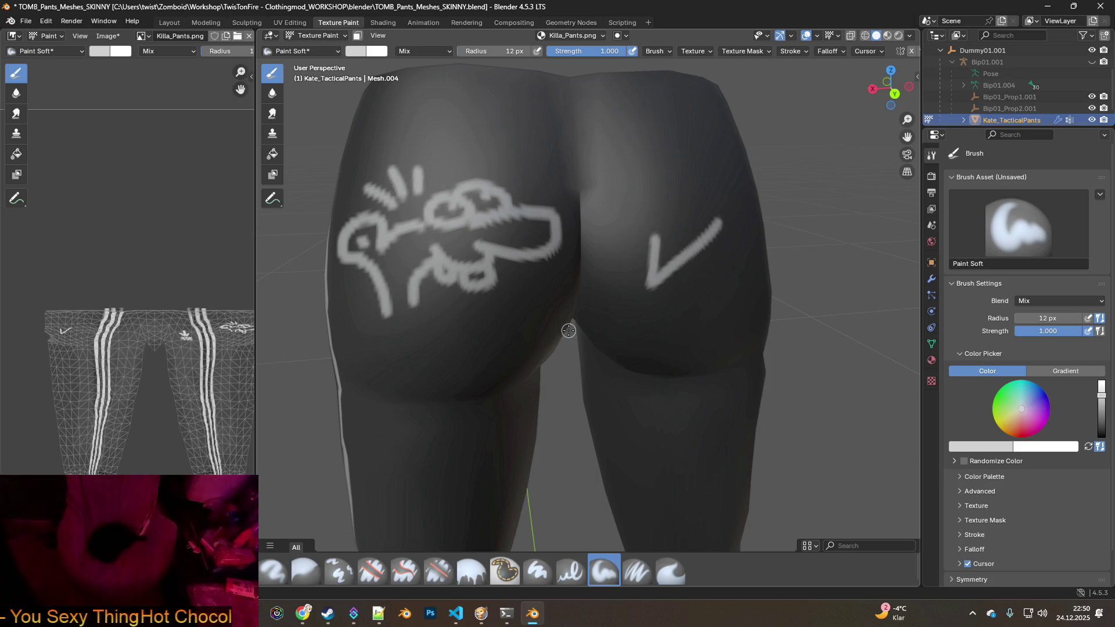
Orbit to a side view of the leg and bring up the Edit menu's undo history.
scroll(569, 330, down, 3)
mouse_move(627, 341)
middle_down()
mouse_move(701, 319)
mouse_move(621, 340)
middle_up()
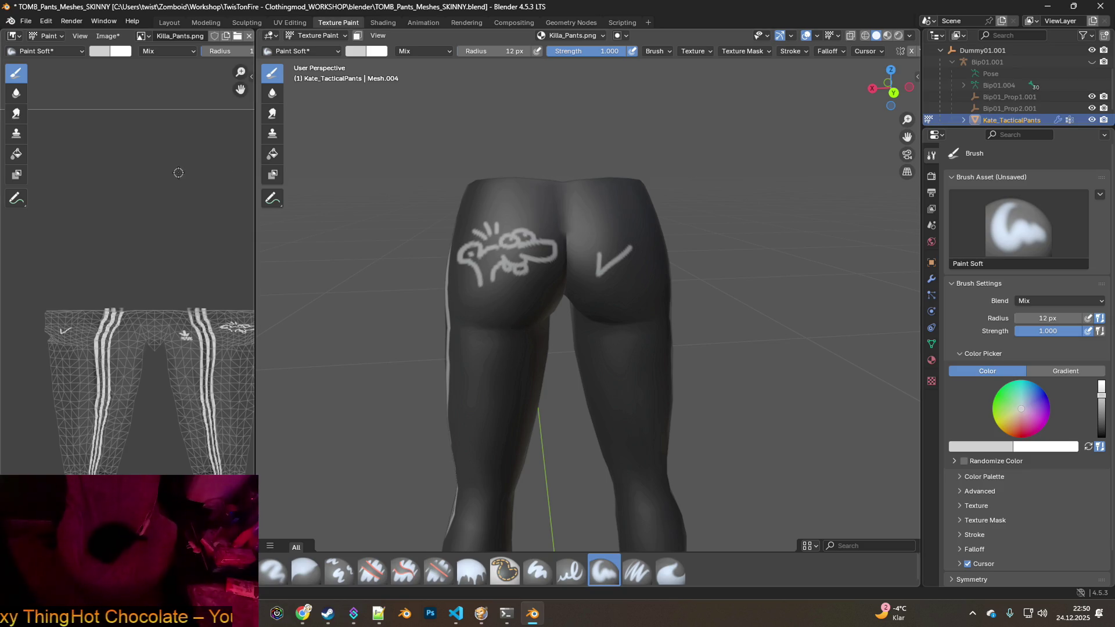
click(46, 22)
Undo three Image Paint steps to remove the motion marks, cloud doodle and check mark.
mouse_move(110, 56)
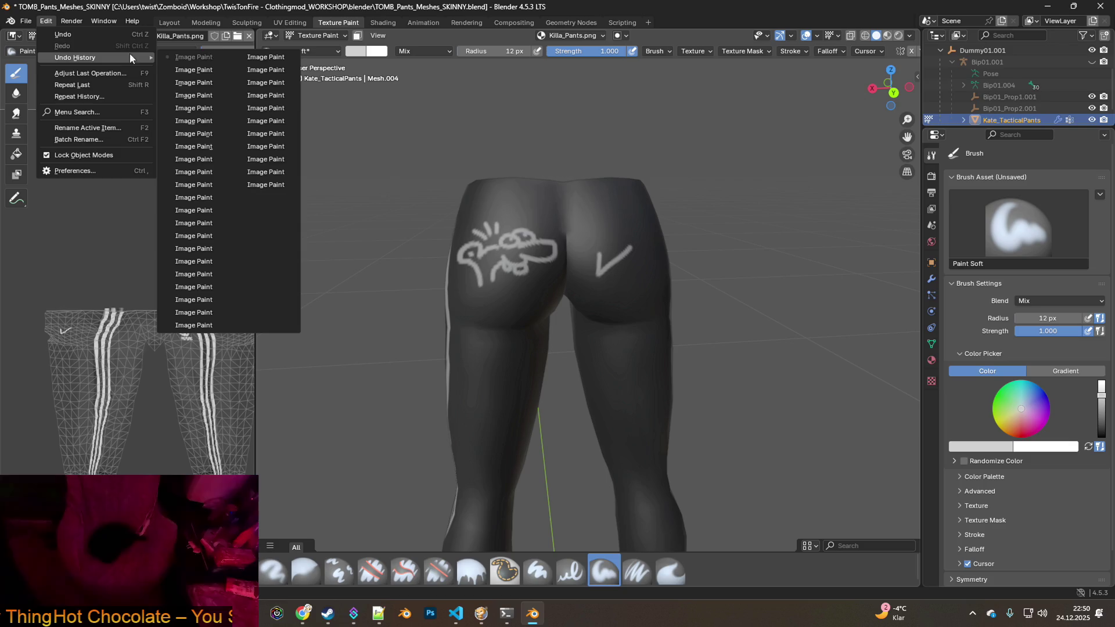
click(198, 185)
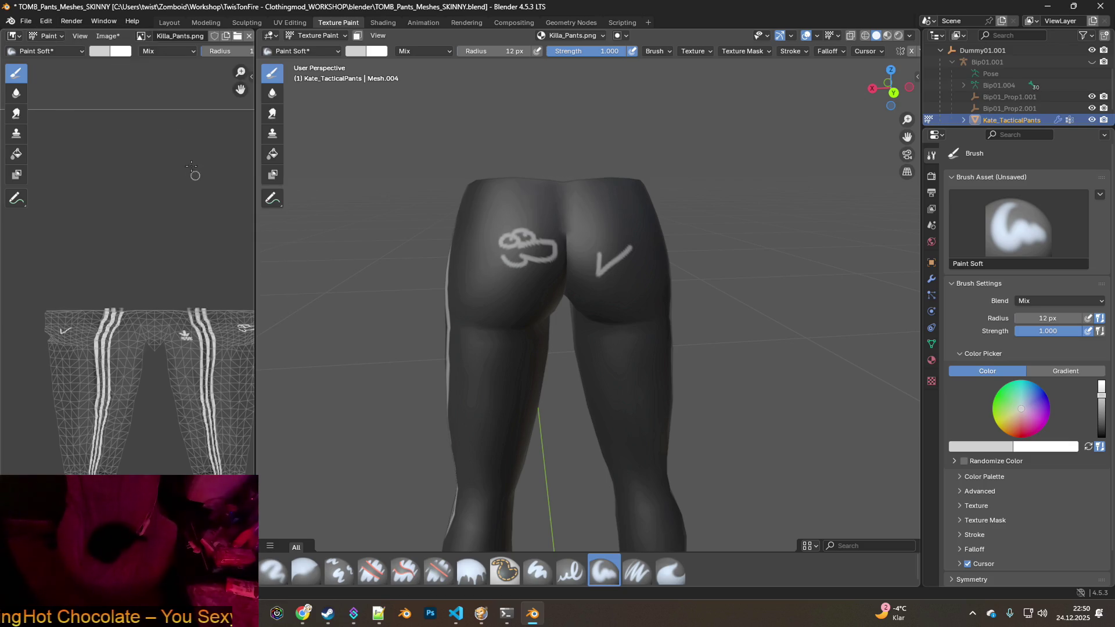
click(46, 22)
mouse_move(70, 57)
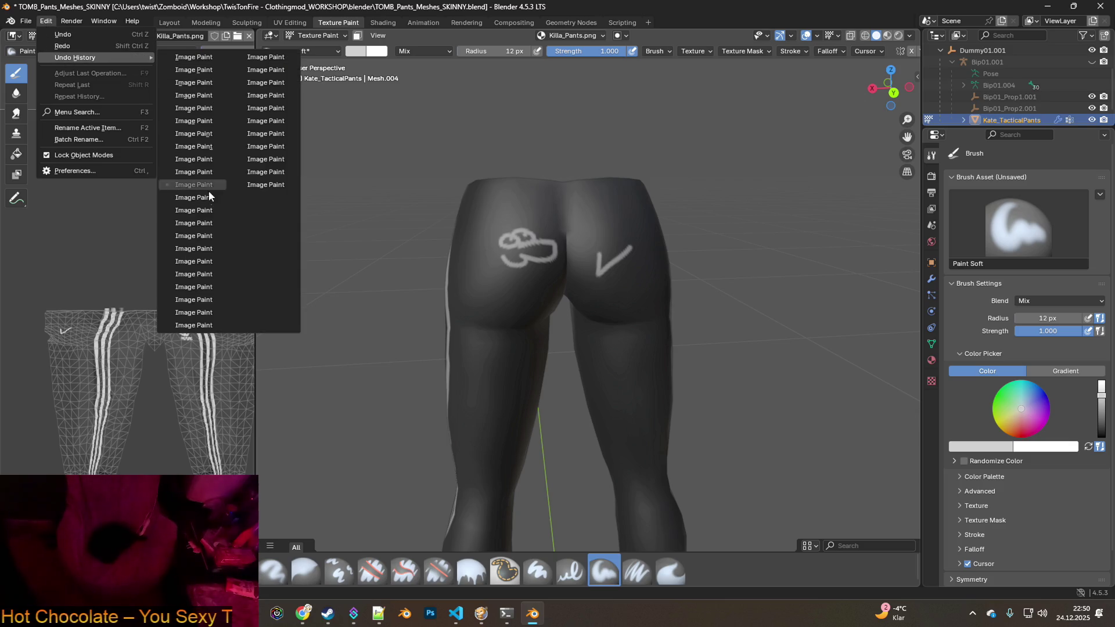
click(199, 264)
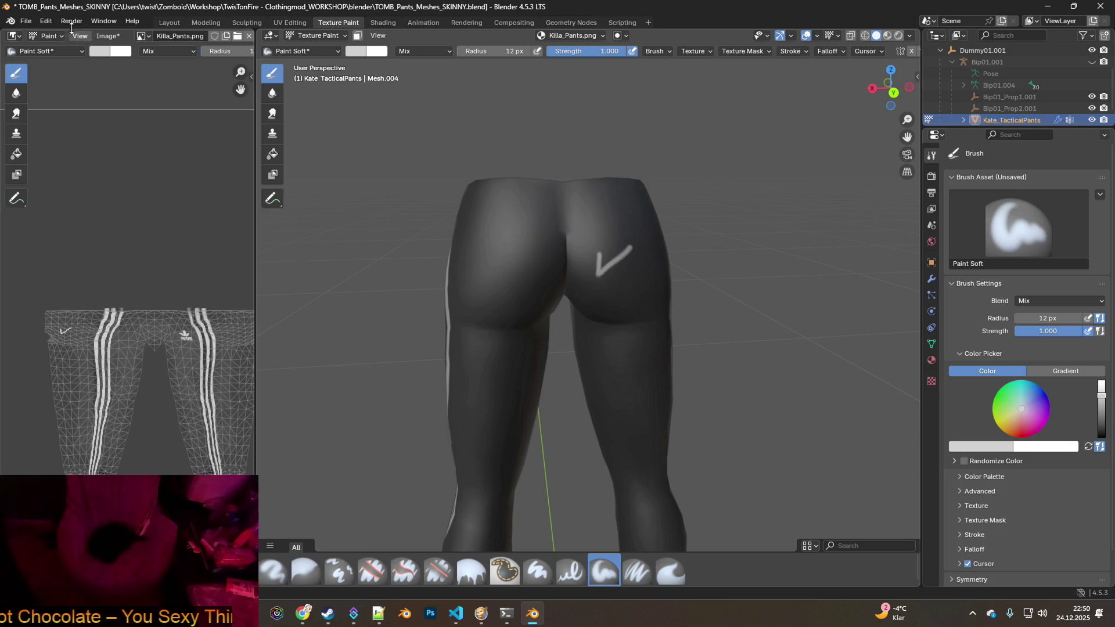
click(46, 21)
mouse_move(61, 58)
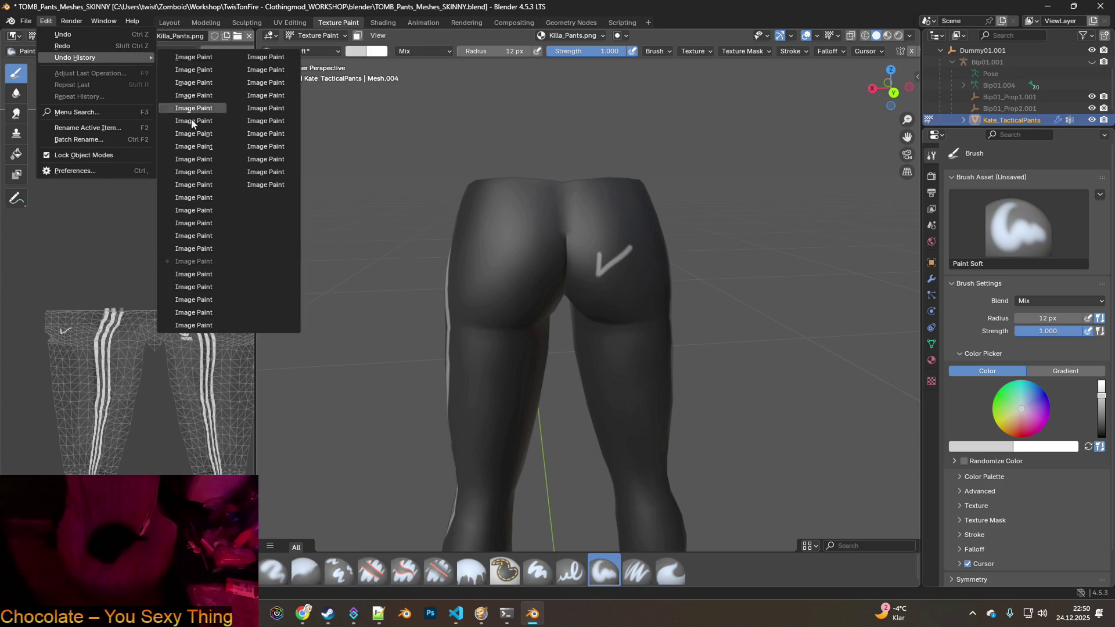
click(201, 273)
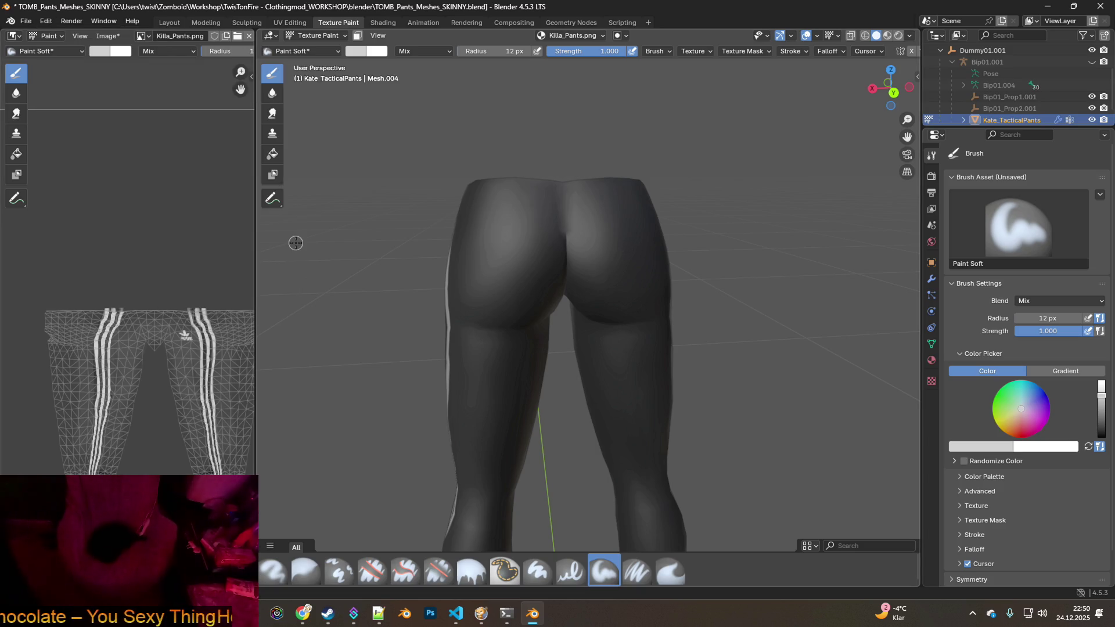
middle_drag(608, 243, 494, 226)
scroll(513, 242, up, 3)
scroll(521, 232, up, 2)
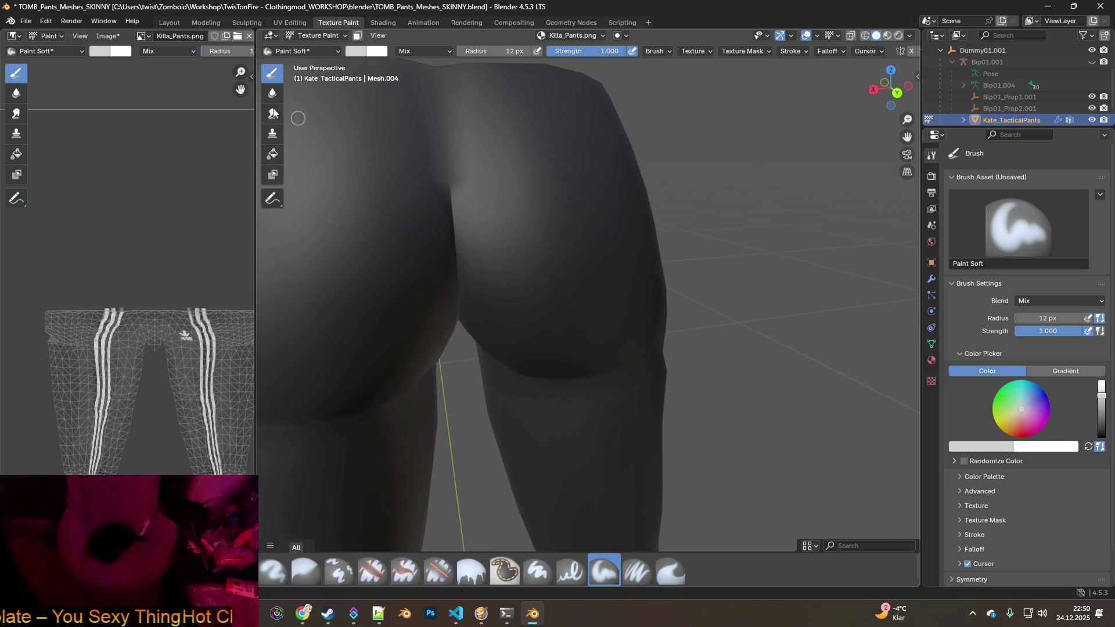
mouse_move(459, 151)
middle_down()
mouse_move(486, 162)
mouse_move(493, 181)
middle_up()
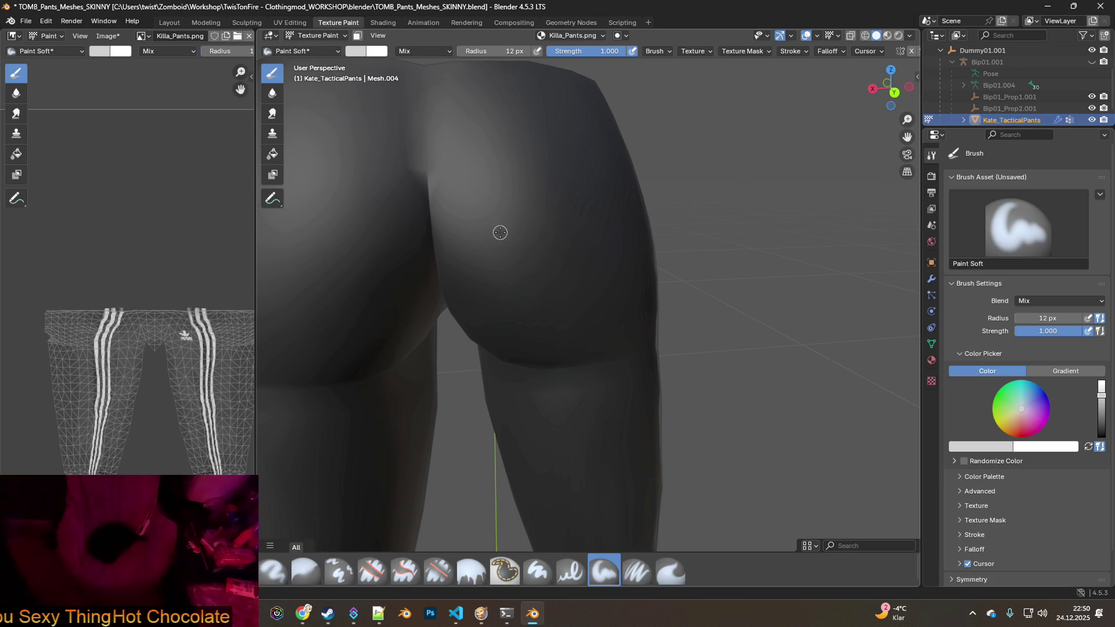
scroll(475, 222, down, 5)
middle_drag(475, 222, 567, 241)
scroll(579, 246, up, 6)
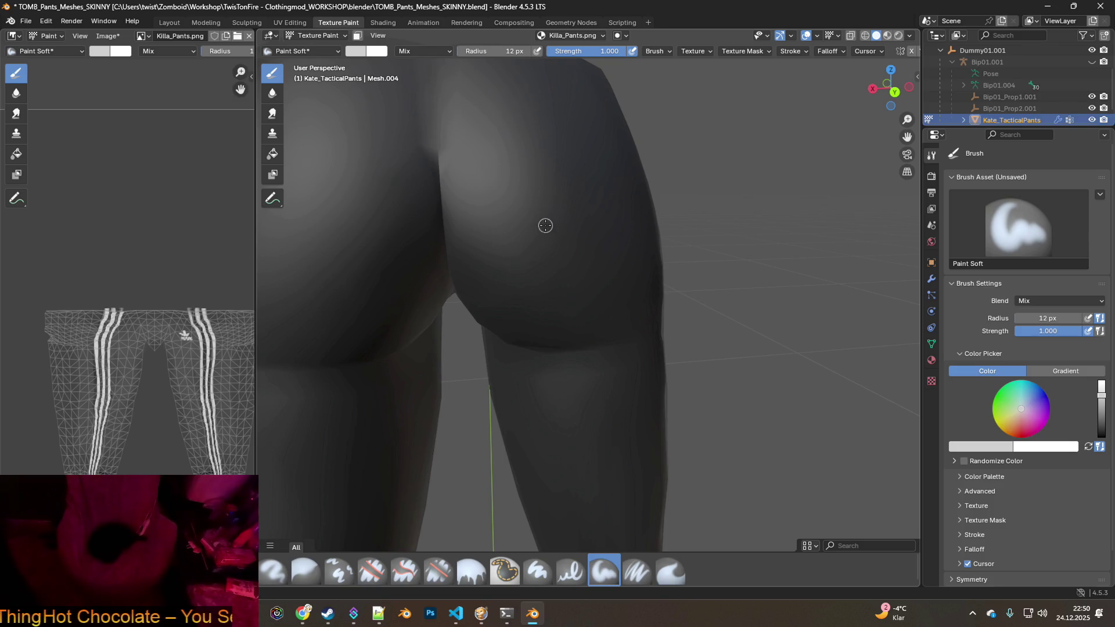
scroll(546, 225, down, 2)
middle_drag(577, 233, 551, 202)
scroll(516, 188, up, 3)
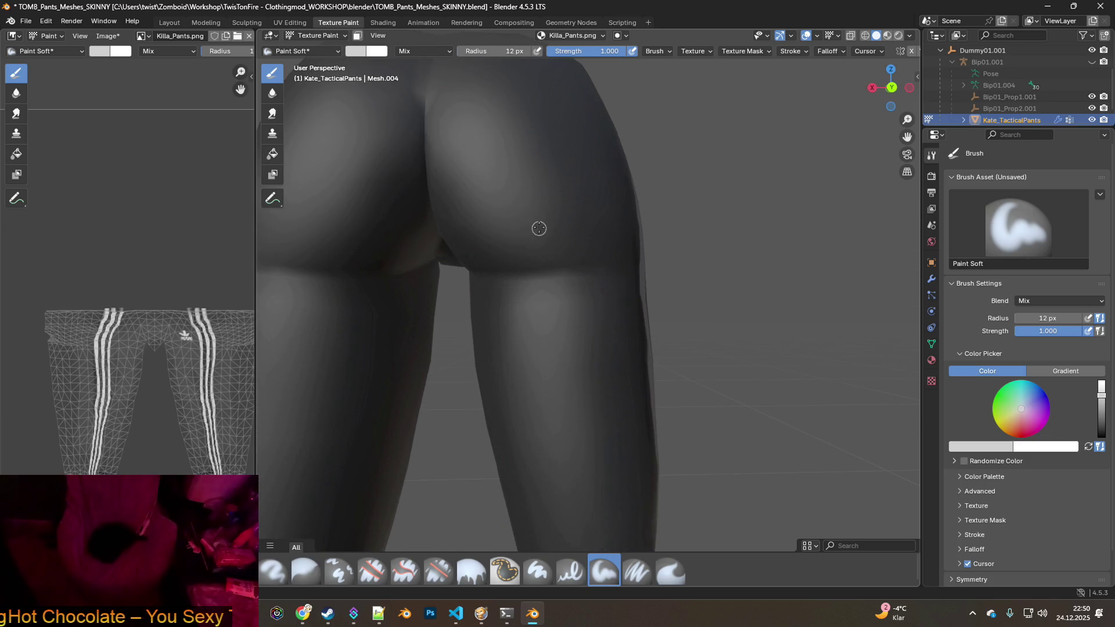
scroll(553, 252, down, 2)
mouse_move(553, 252)
middle_down()
mouse_move(552, 237)
mouse_move(745, 244)
mouse_move(472, 242)
mouse_move(713, 246)
middle_up()
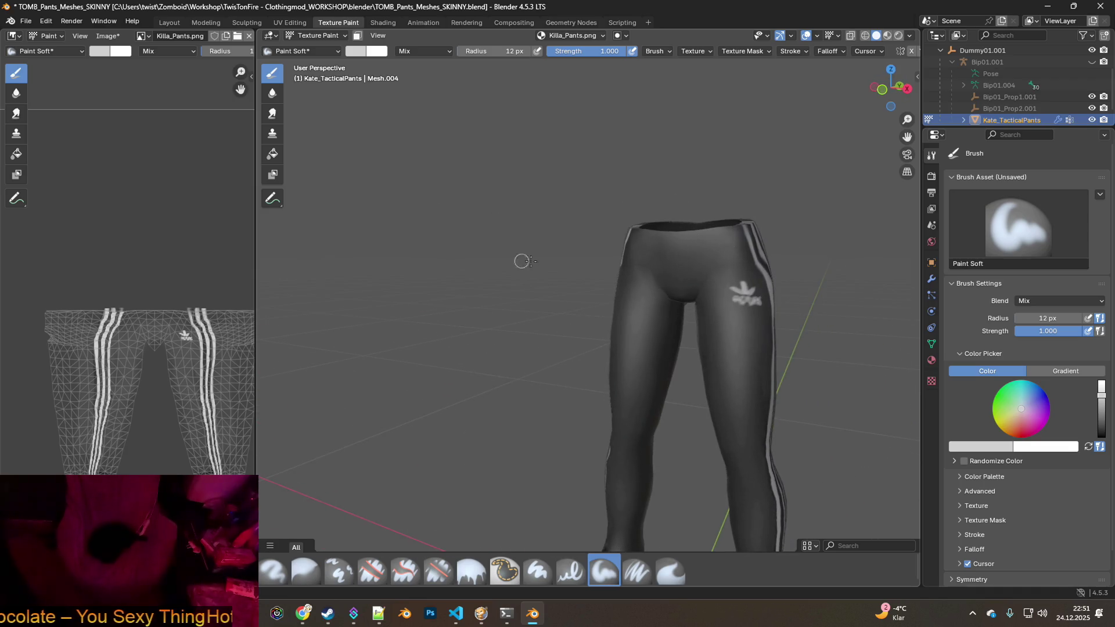
middle_drag(519, 260, 570, 258)
scroll(544, 254, down, 4)
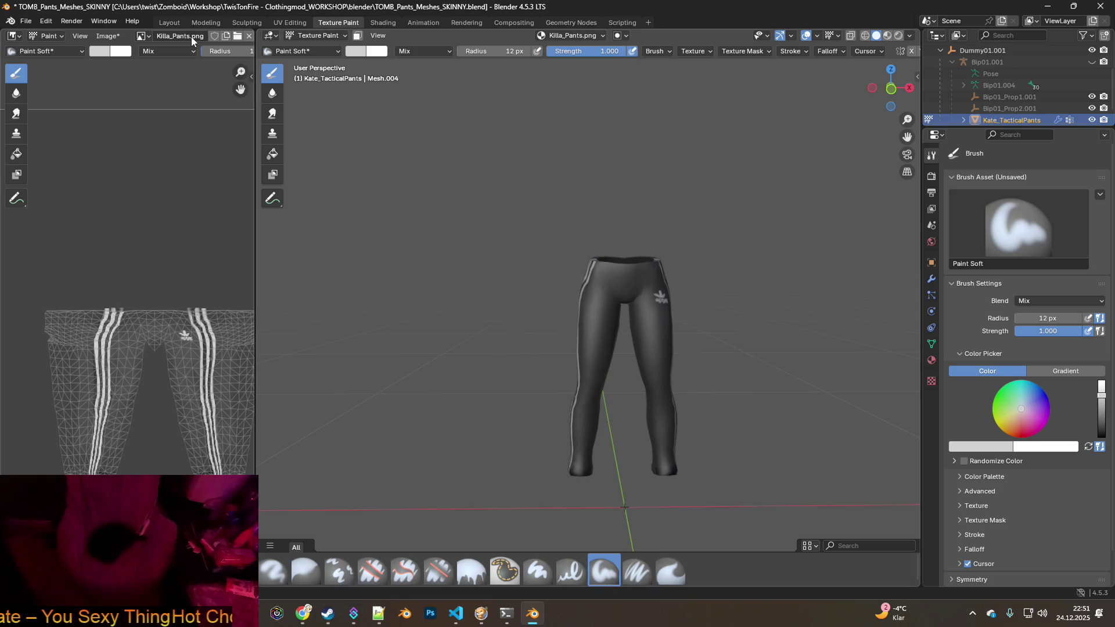
Widen the texture image view and save the painted texture as Killa_Pants.png.
drag(256, 92, 420, 84)
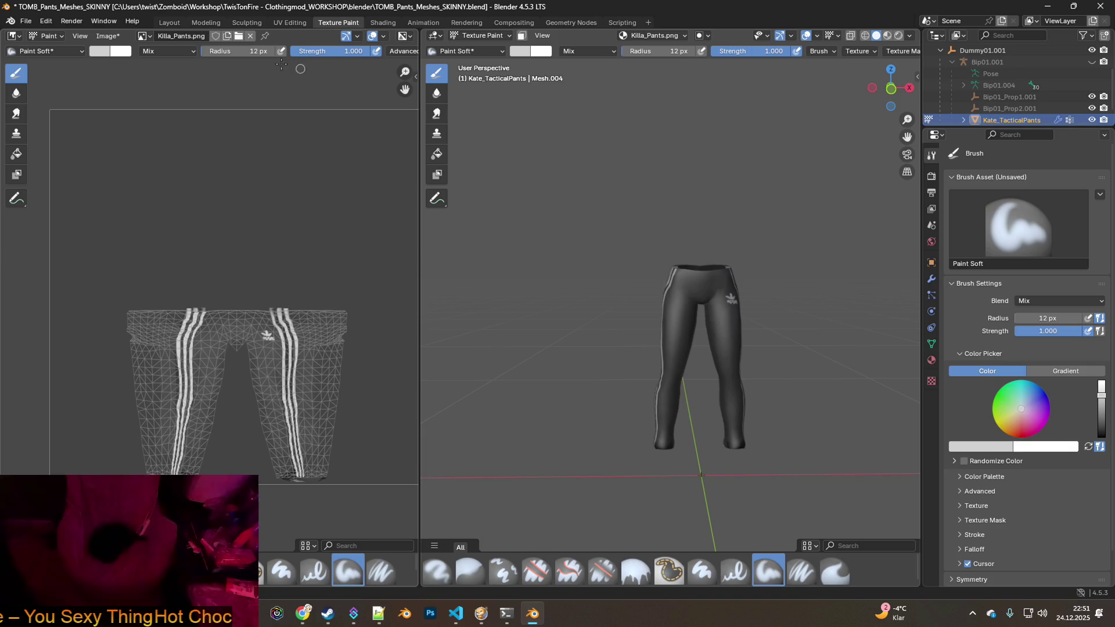
click(107, 36)
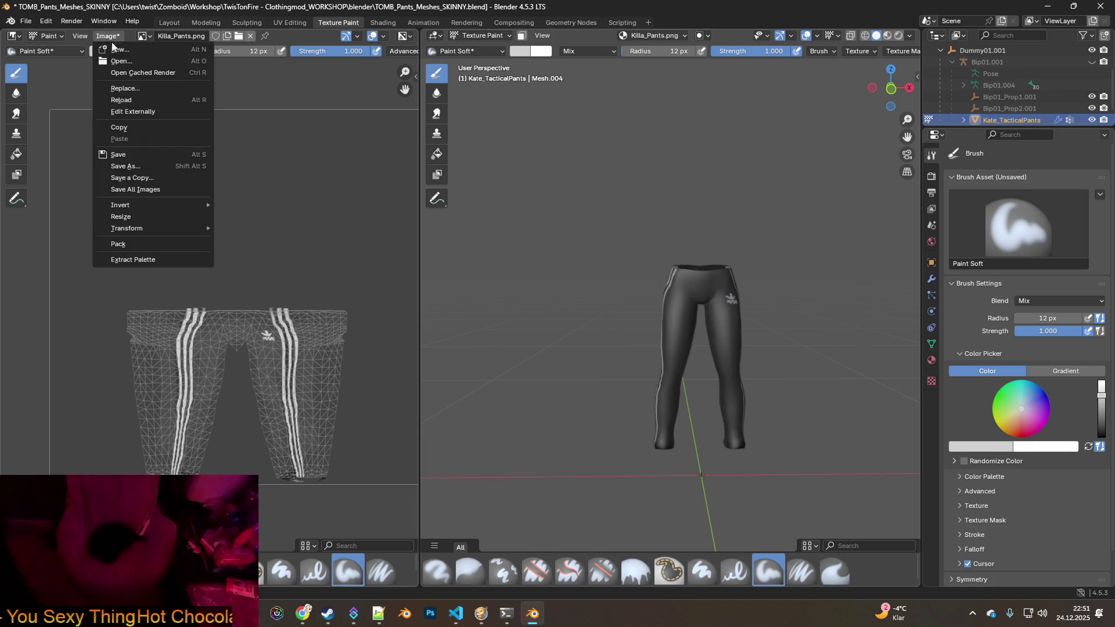
click(133, 168)
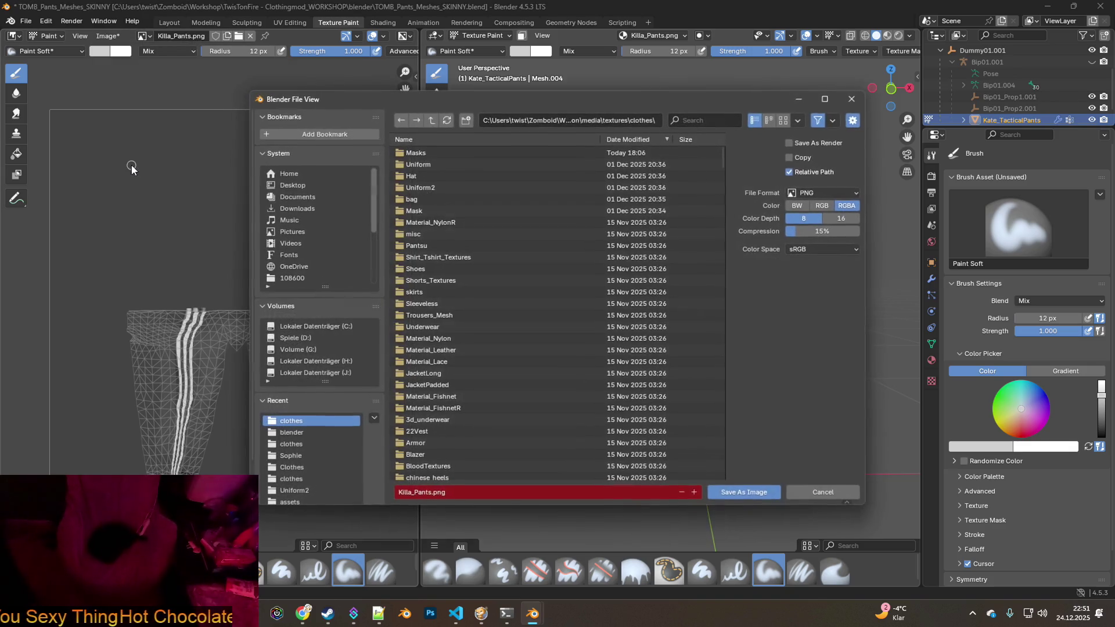
click(751, 493)
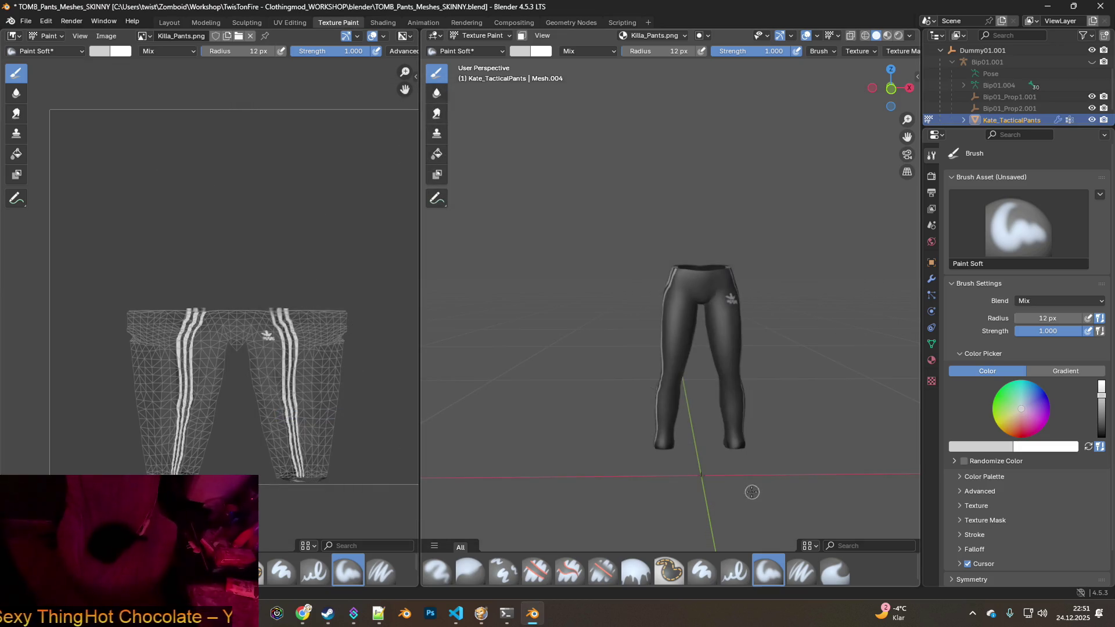
click(497, 620)
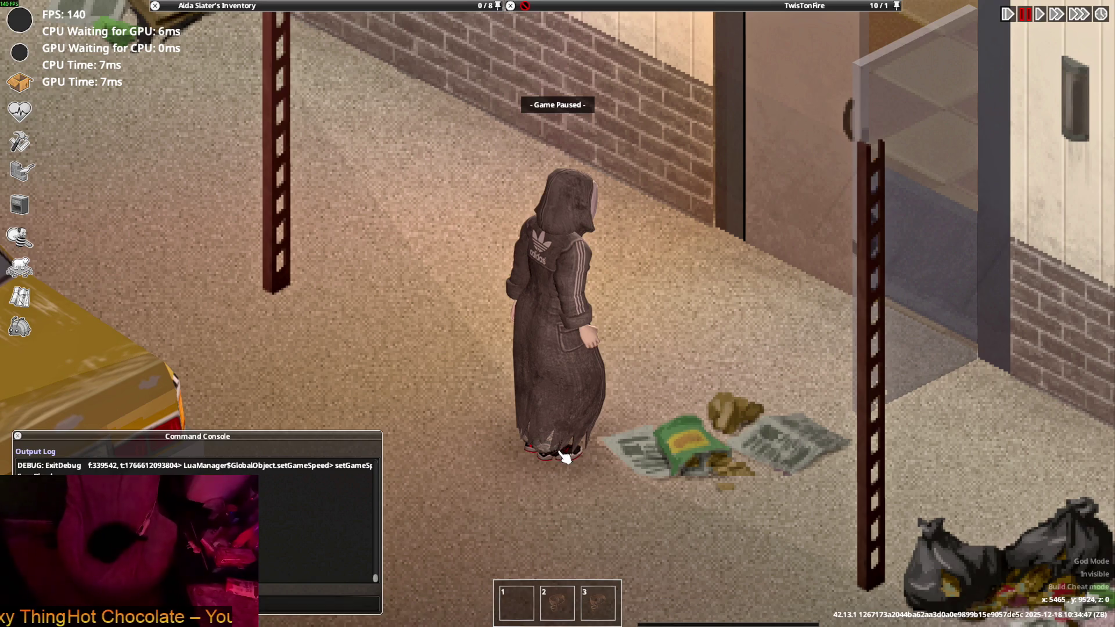
Swap the character's Hooded Trench Coat for the Adidas Killa Pants in the inventory.
key(space)
mouse_move(262, 6)
scroll(254, 120, up, 2)
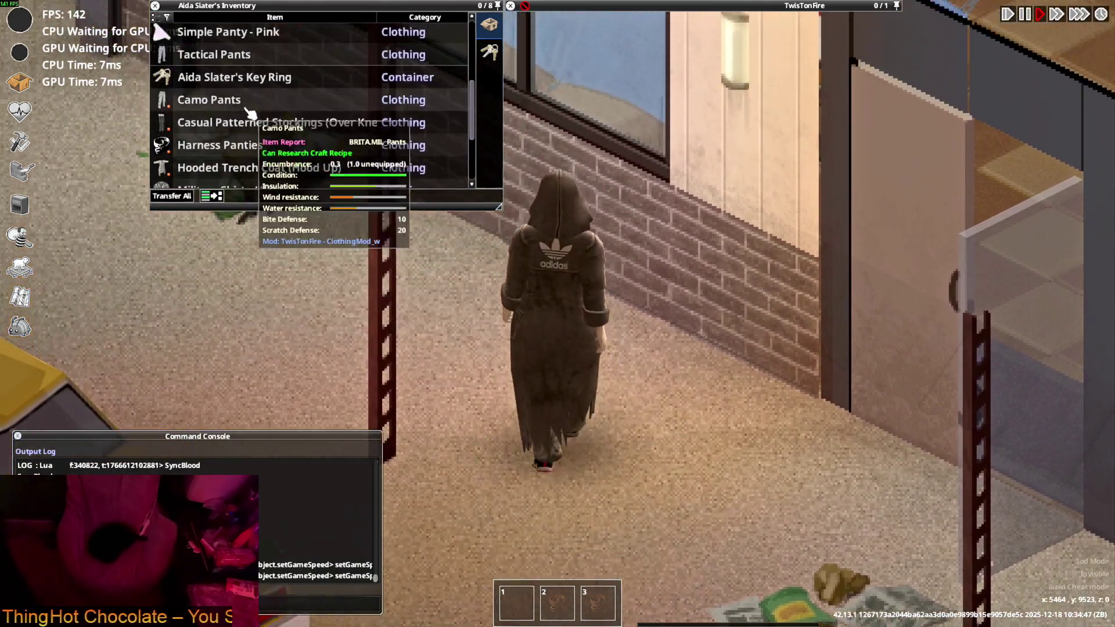
scroll(252, 122, up, 3)
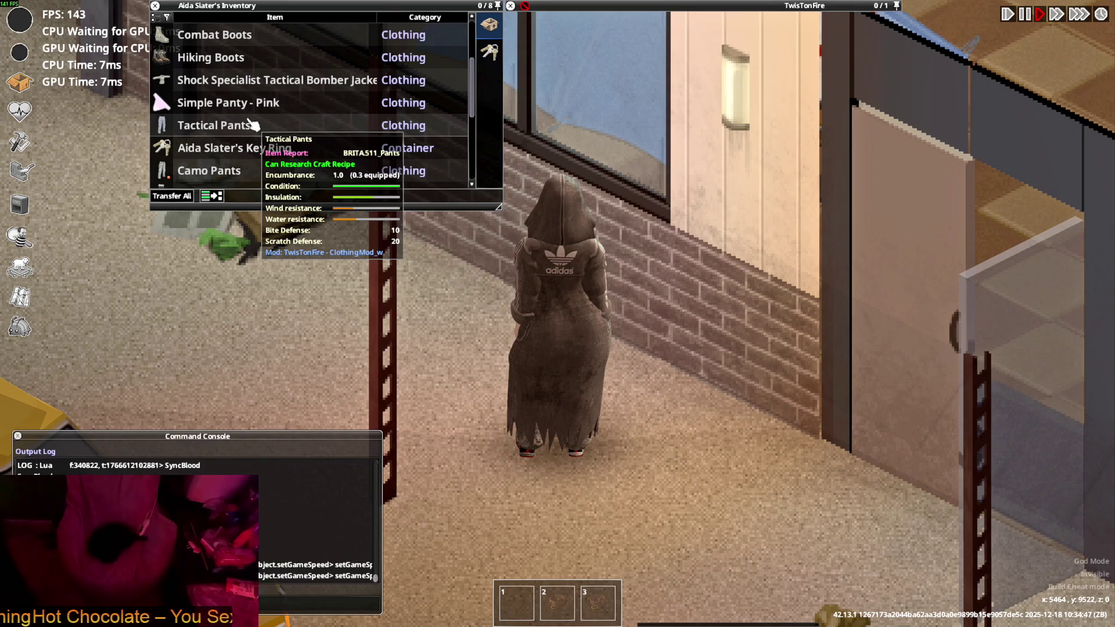
scroll(251, 124, up, 5)
scroll(251, 126, down, 14)
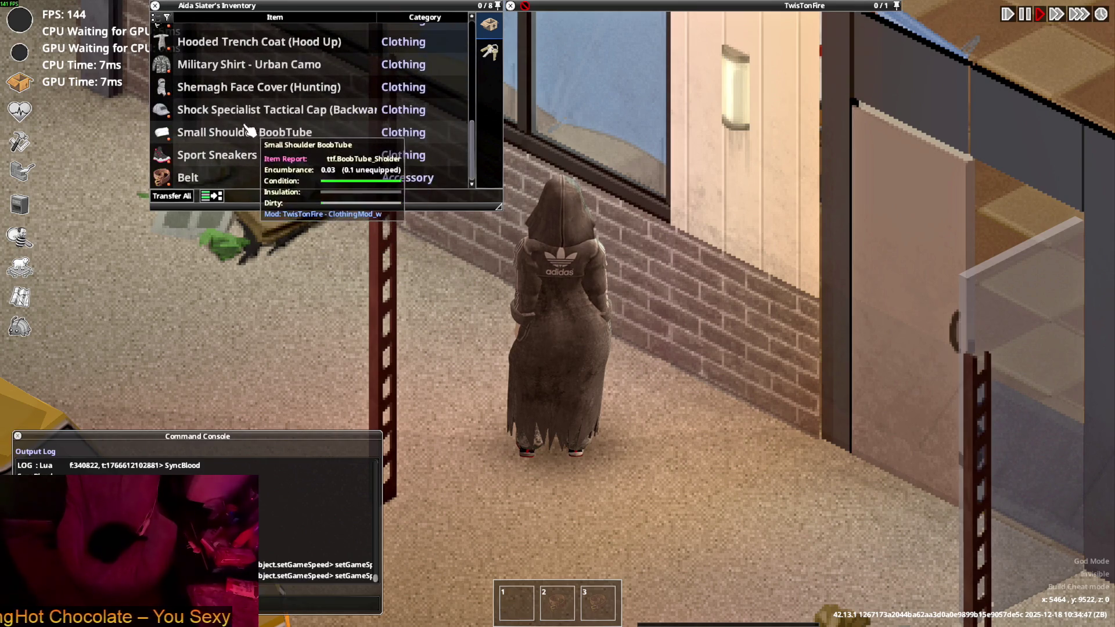
scroll(250, 129, up, 6)
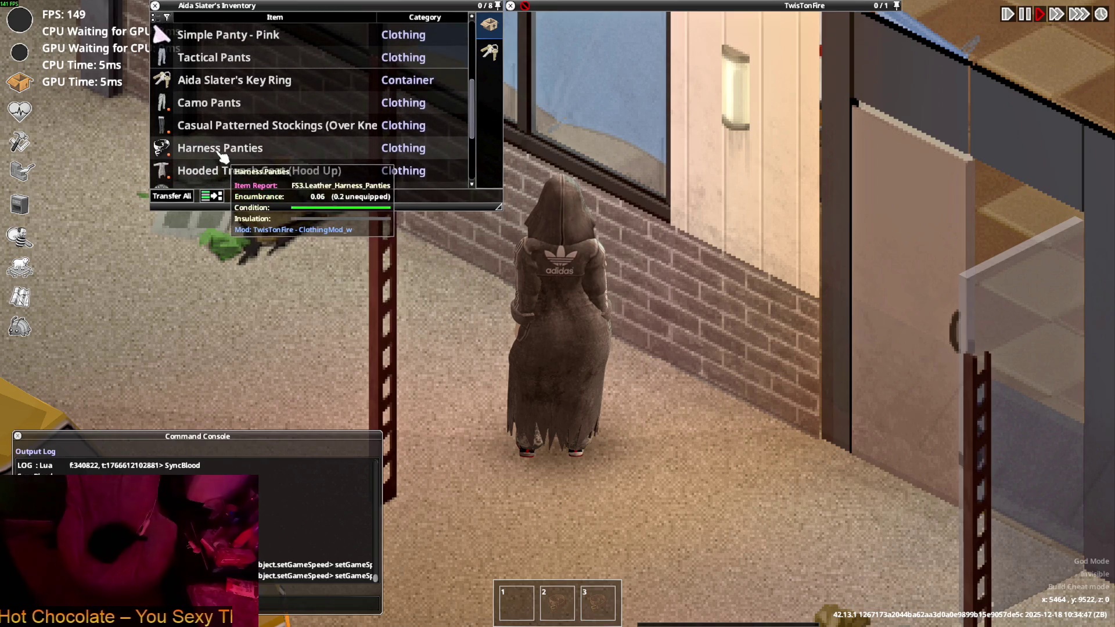
right_click(225, 170)
click(248, 344)
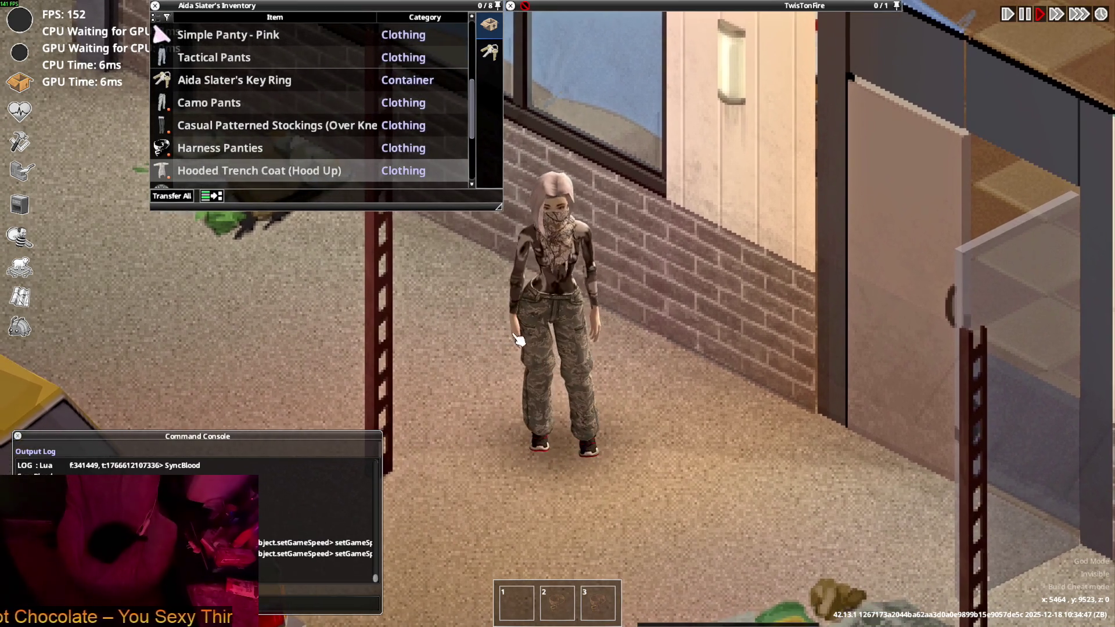
scroll(220, 148, up, 7)
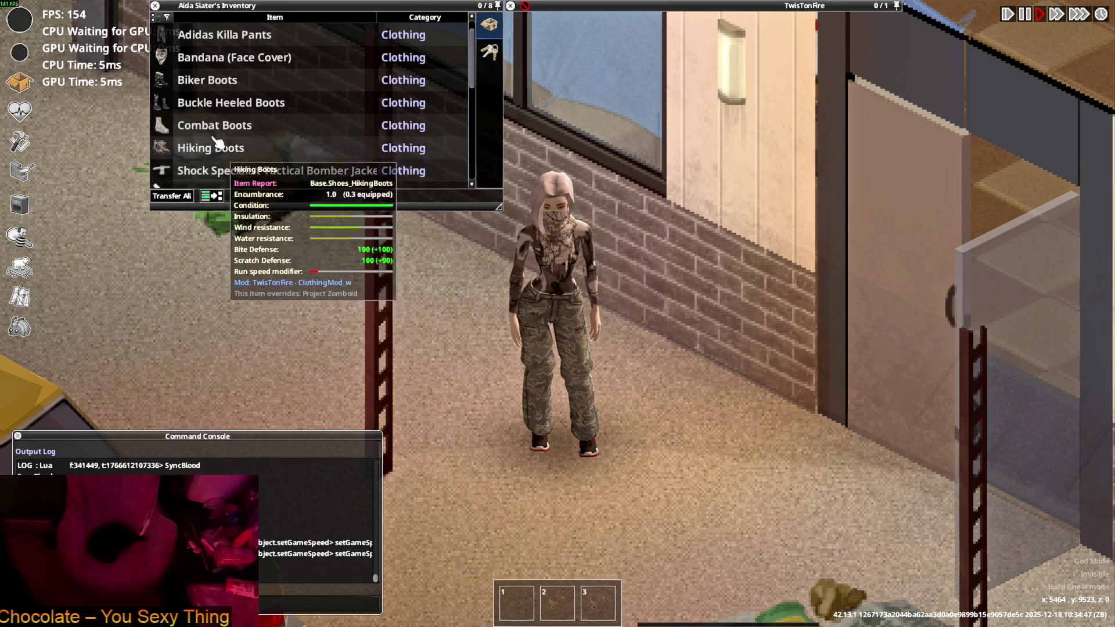
scroll(220, 147, up, 1)
right_click(230, 57)
click(256, 86)
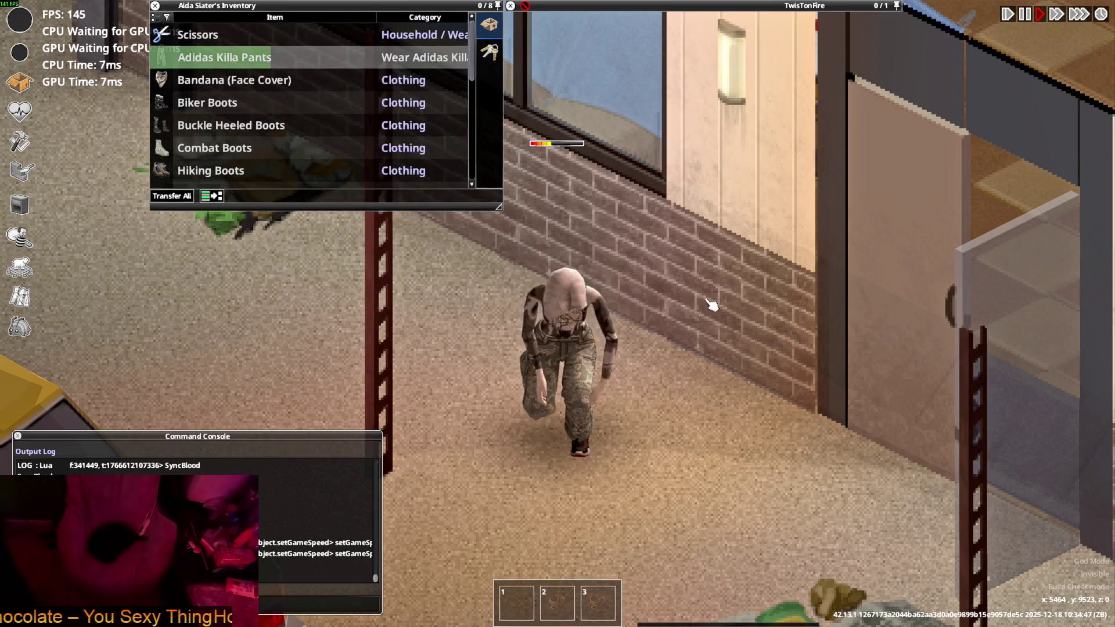
Quit Project Zomboid to the desktop.
key(Escape)
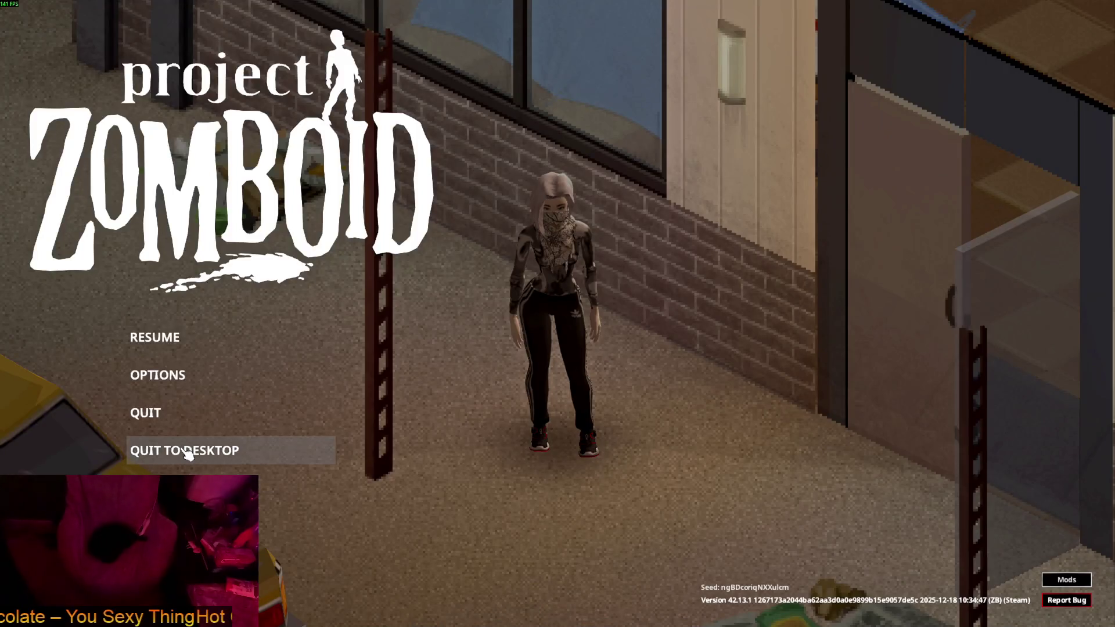
click(187, 452)
click(543, 340)
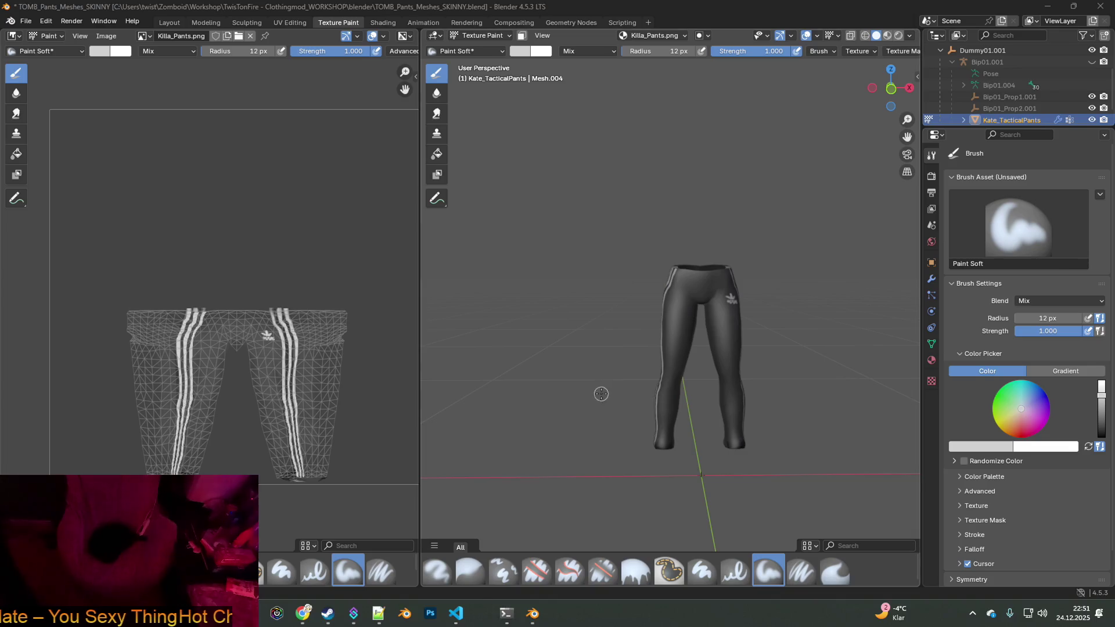
Relaunch Project Zomboid from the Steam library with the default Play option.
click(328, 616)
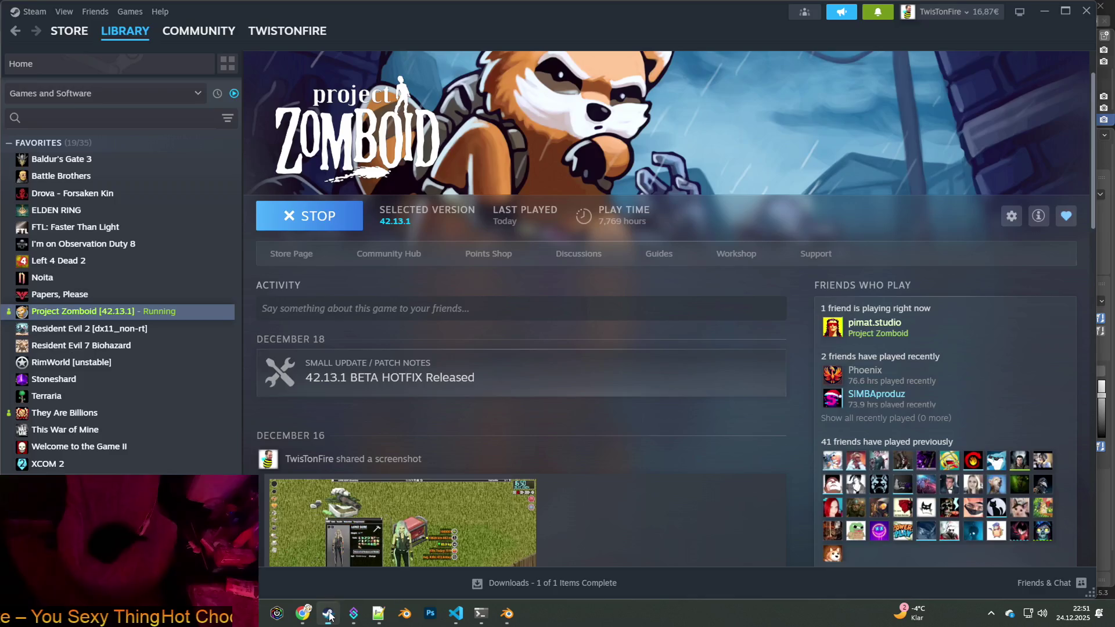
click(877, 12)
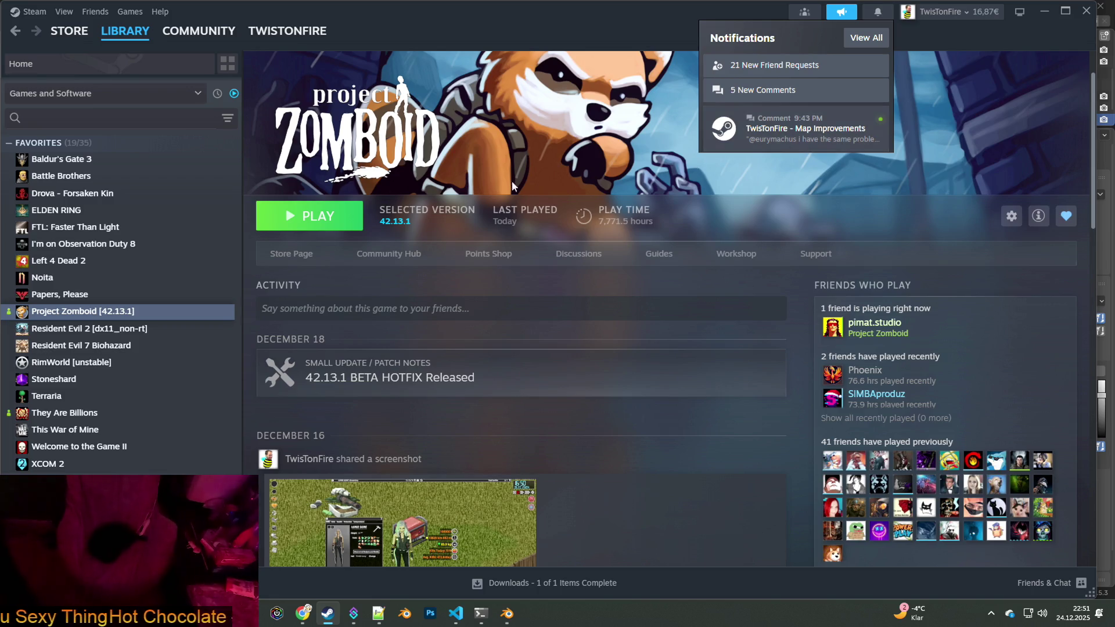
click(346, 229)
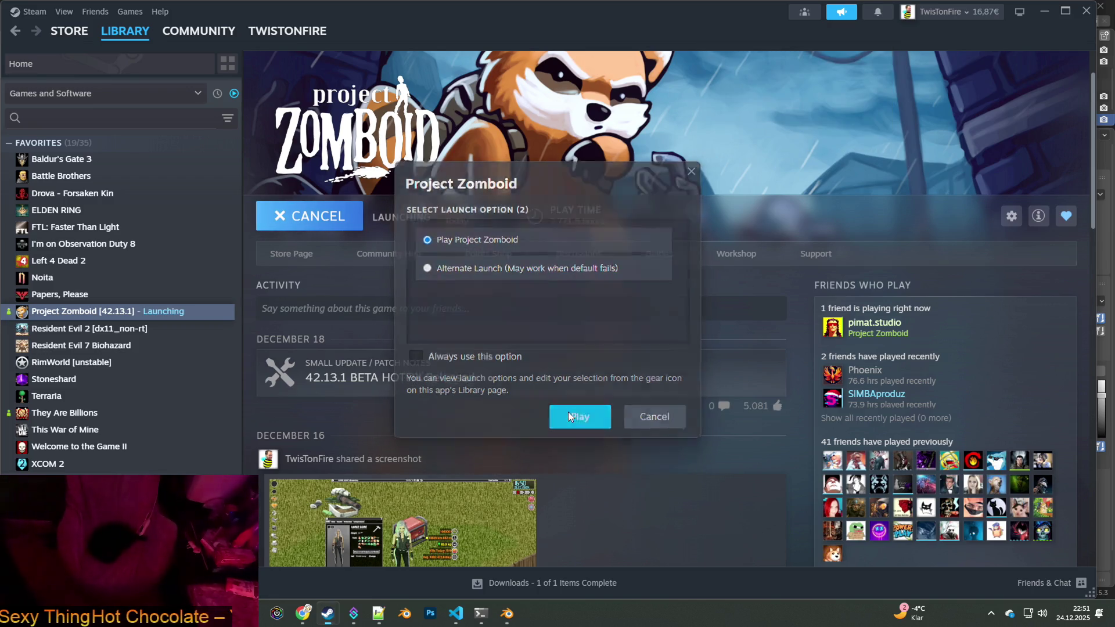
click(568, 413)
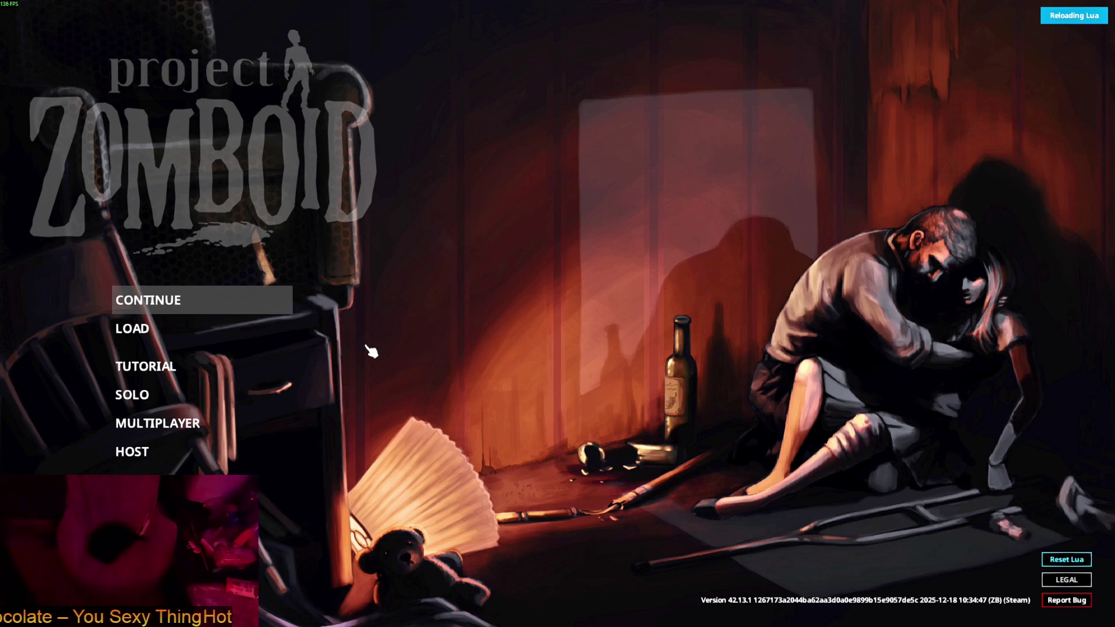
Load the saved game and walk the character around to show the striped pants.
key(Return)
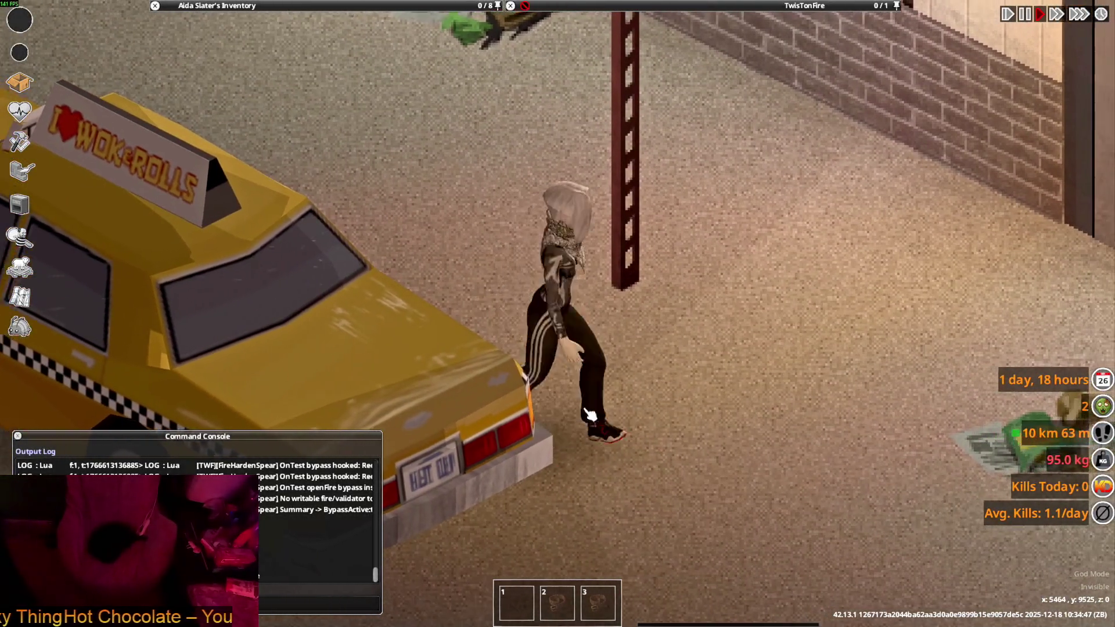
key(d)
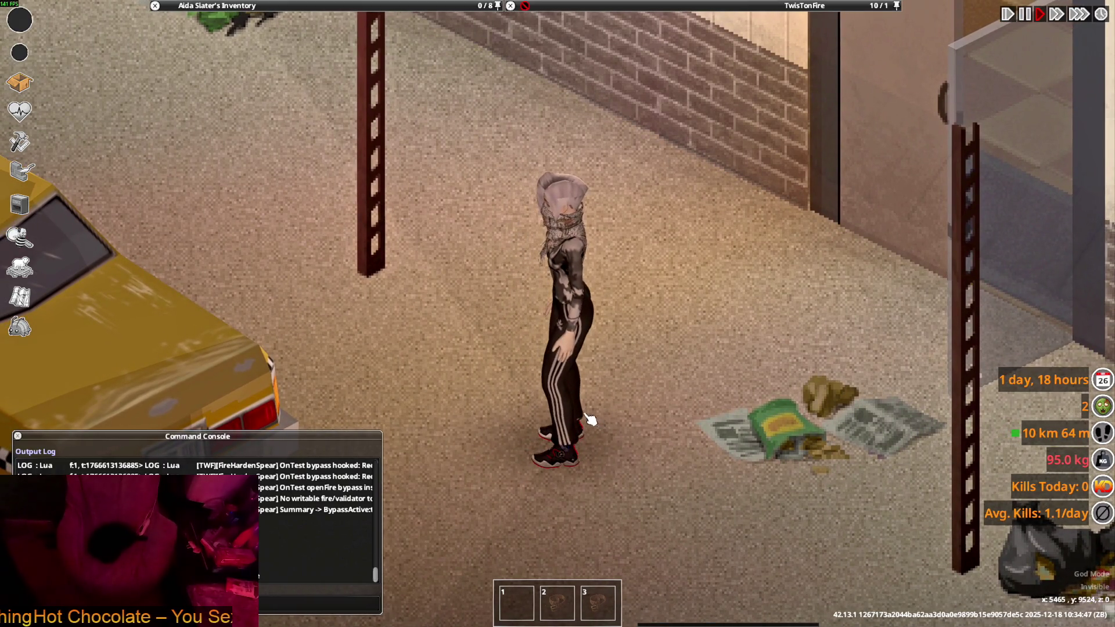
right_drag(602, 426, 392, 490)
key(s)
key(d)
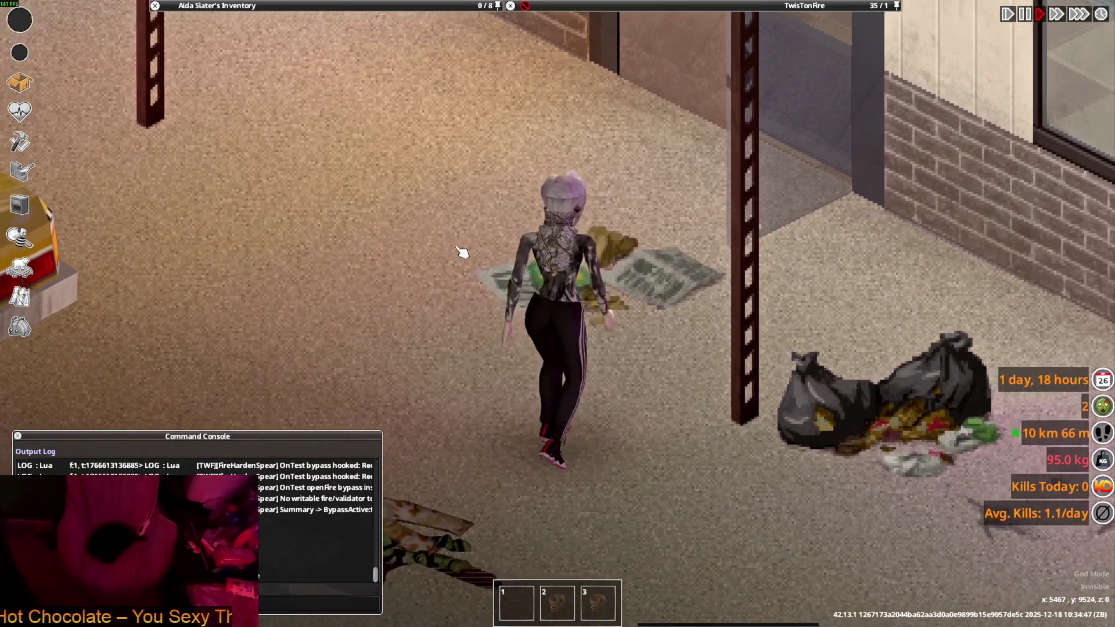
key(w)
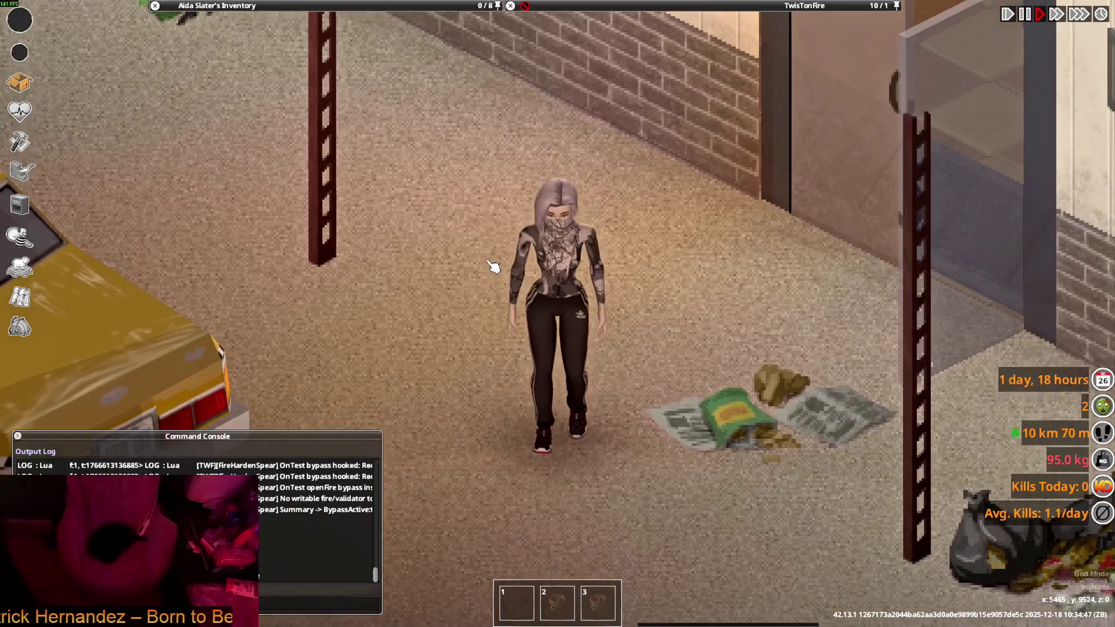
key(alt+Tab)
click(878, 21)
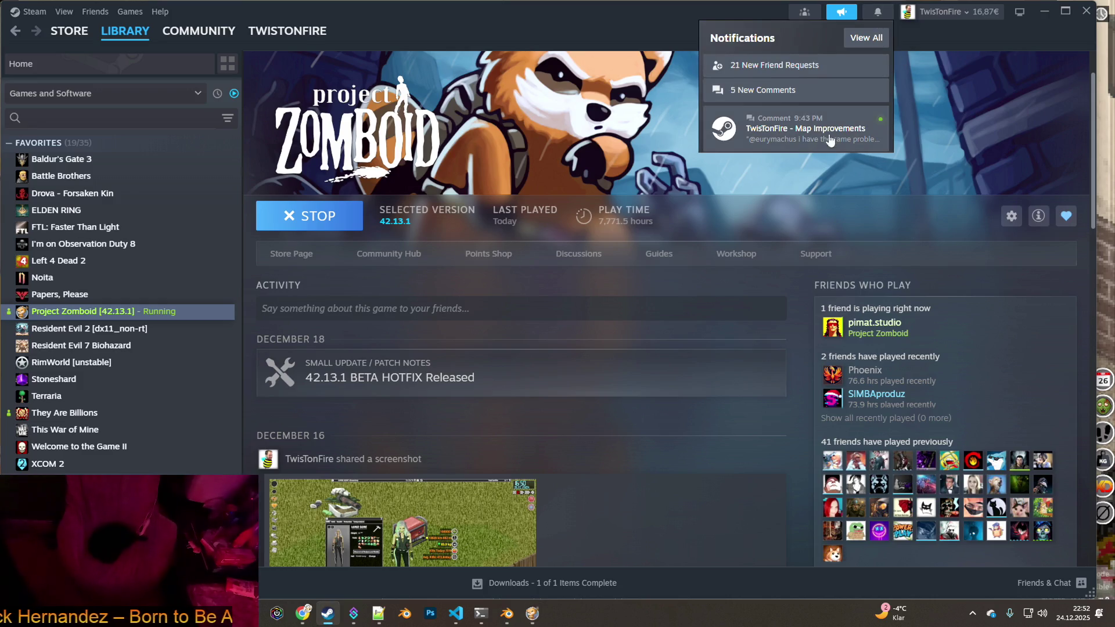
Open the comment notification's community page, then switch to the ChatGPT window in Chrome.
click(791, 135)
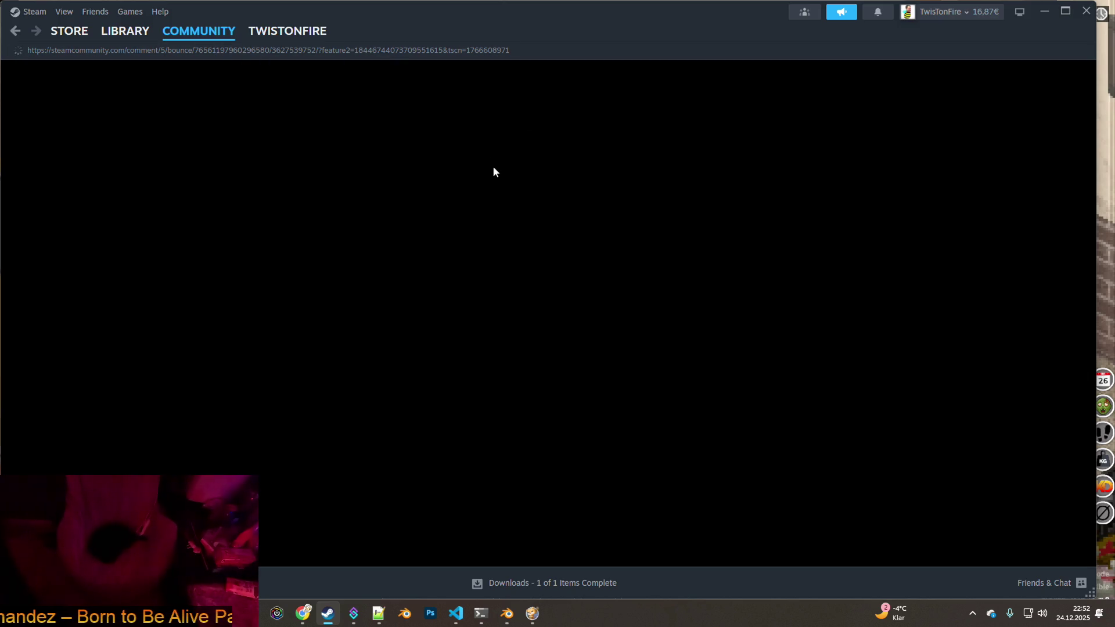
key(alt+Tab)
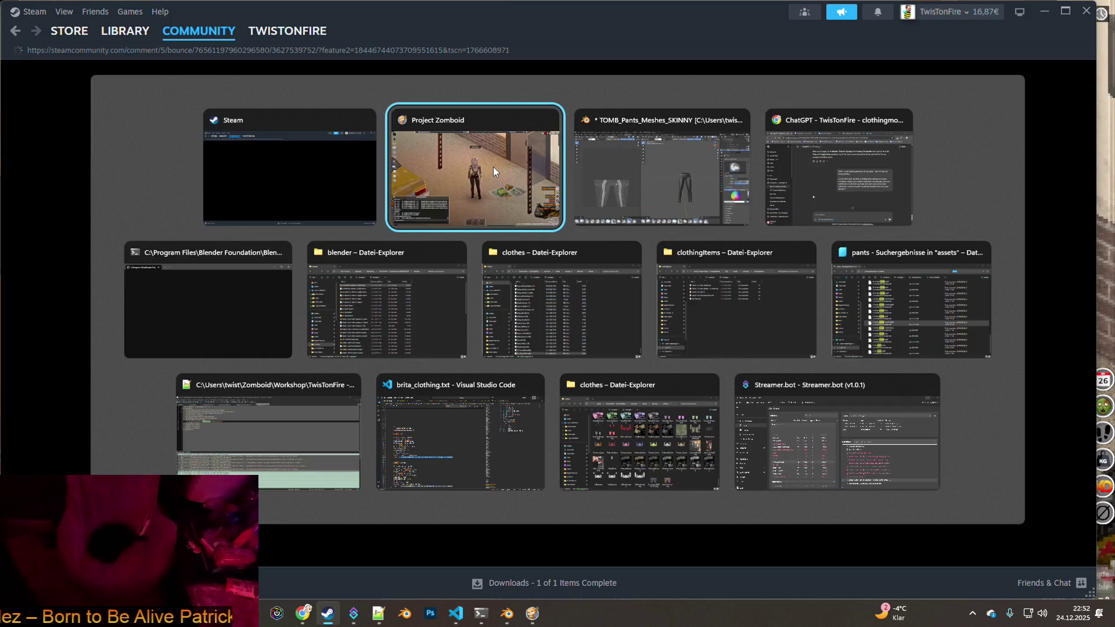
key(alt+Tab)
key(alt+Tab)
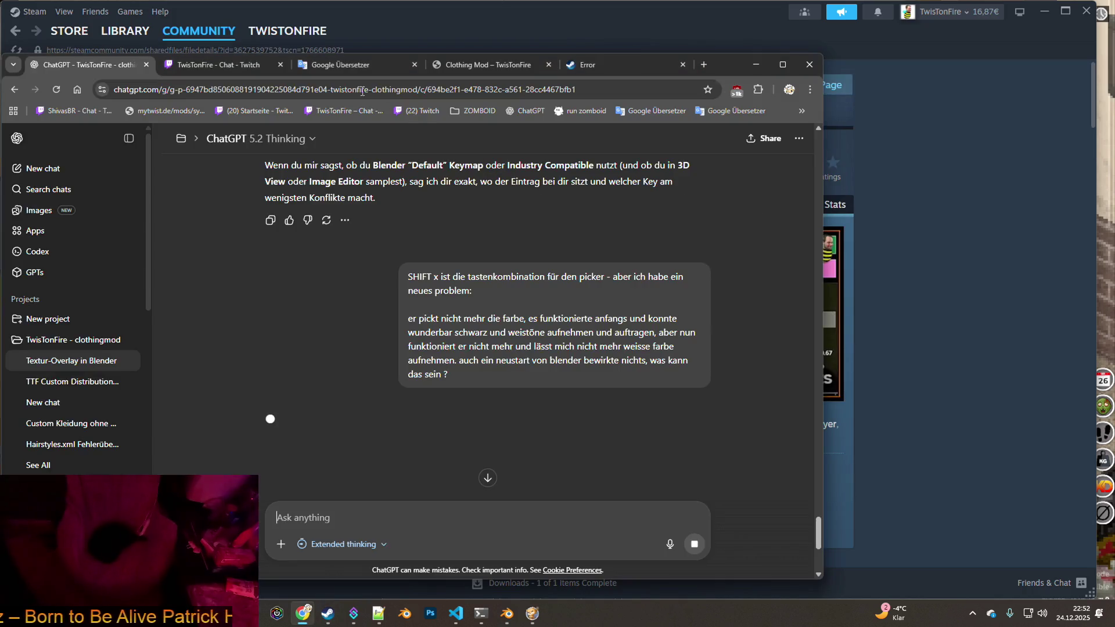
Open the Map Improvements mod page from the mod collection.
click(486, 67)
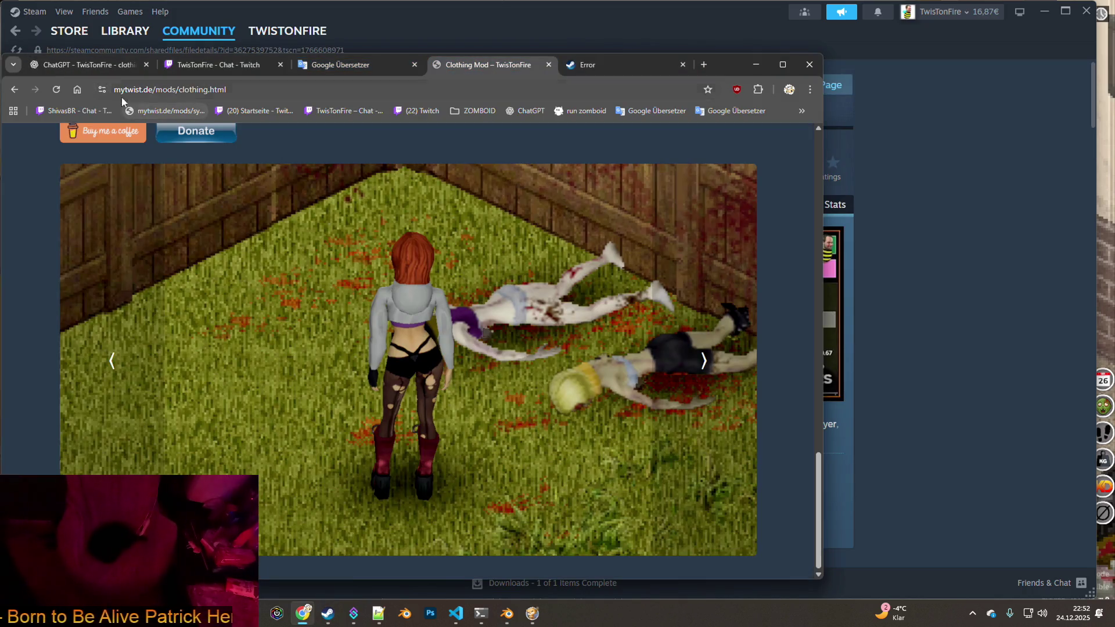
click(14, 90)
click(410, 295)
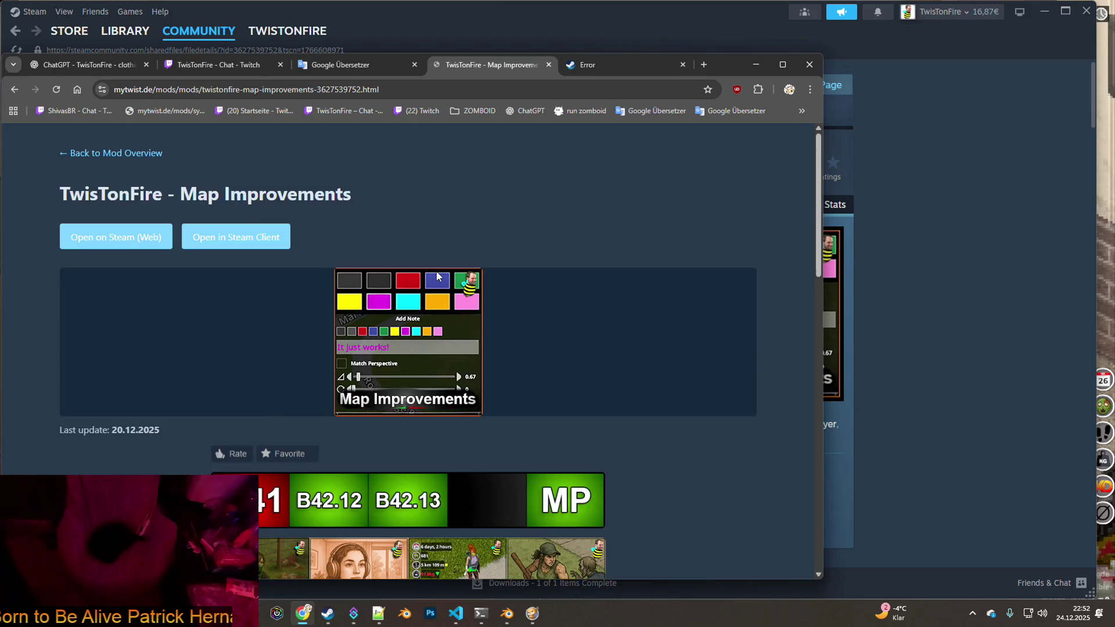
scroll(233, 450, down, 4)
Toggle the mod's Favorite status on and off while browsing the page.
click(284, 220)
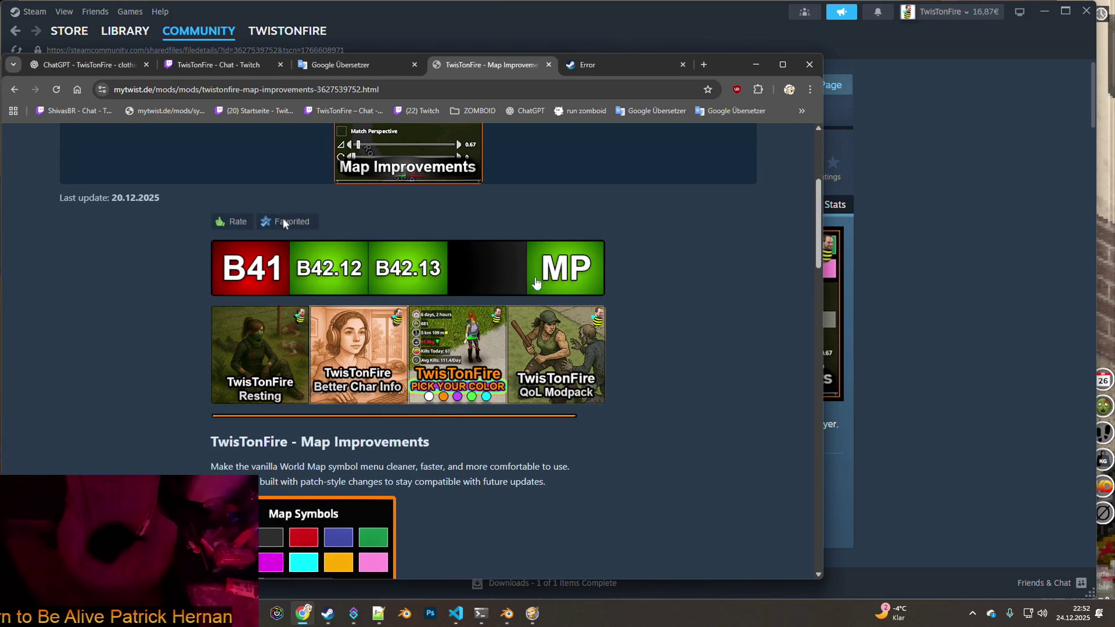
scroll(414, 337, down, 1)
click(264, 163)
click(283, 162)
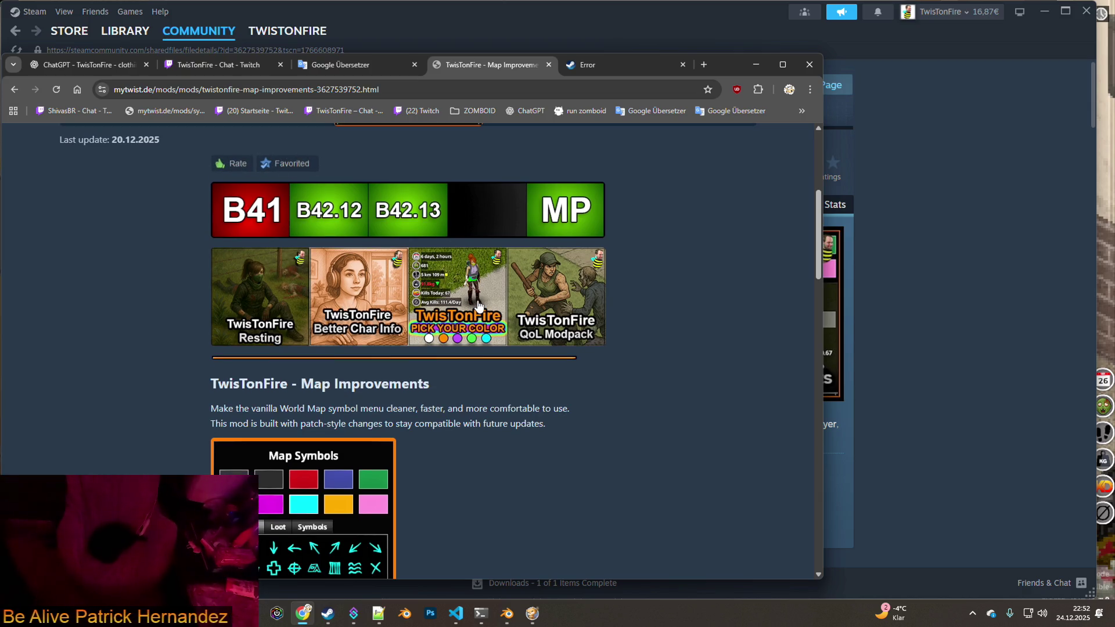
click(282, 163)
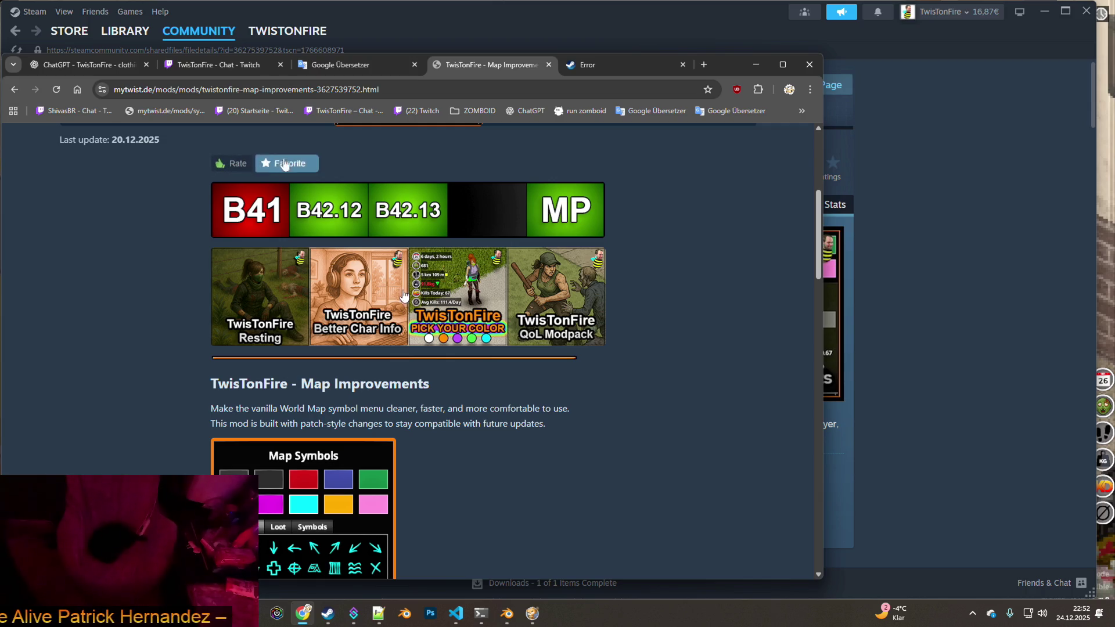
scroll(293, 302, down, 6)
scroll(293, 302, down, 10)
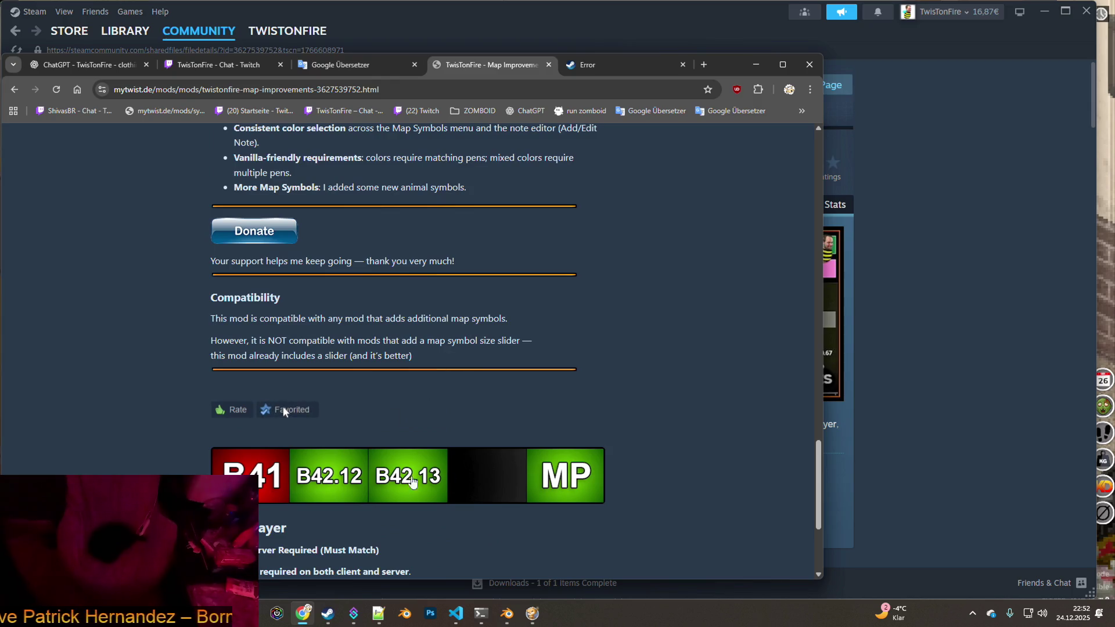
scroll(445, 396, down, 3)
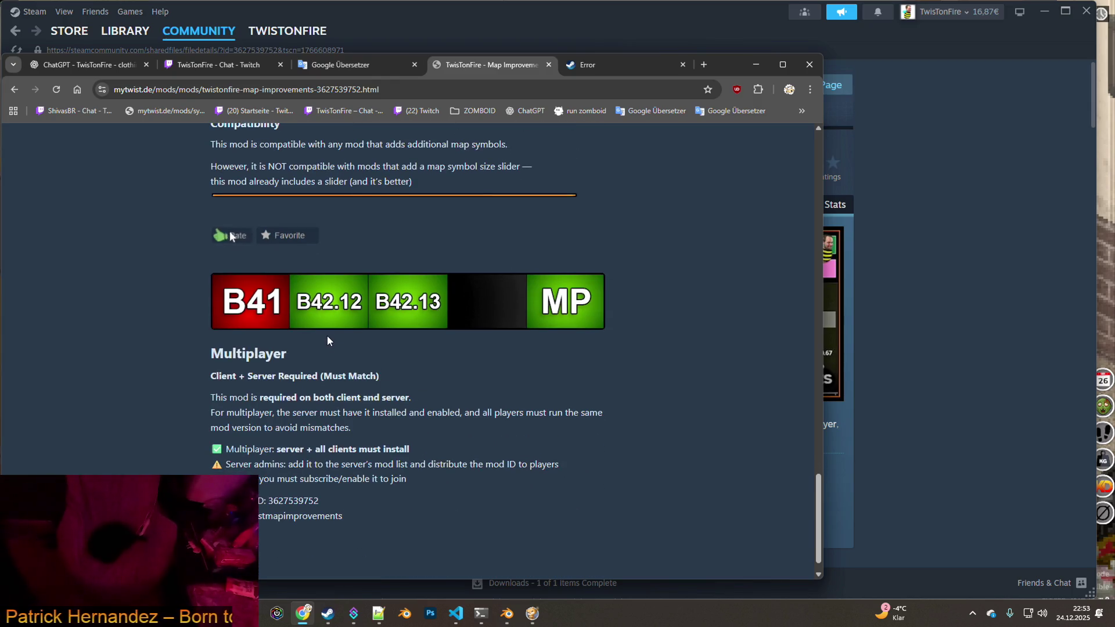
scroll(493, 322, up, 10)
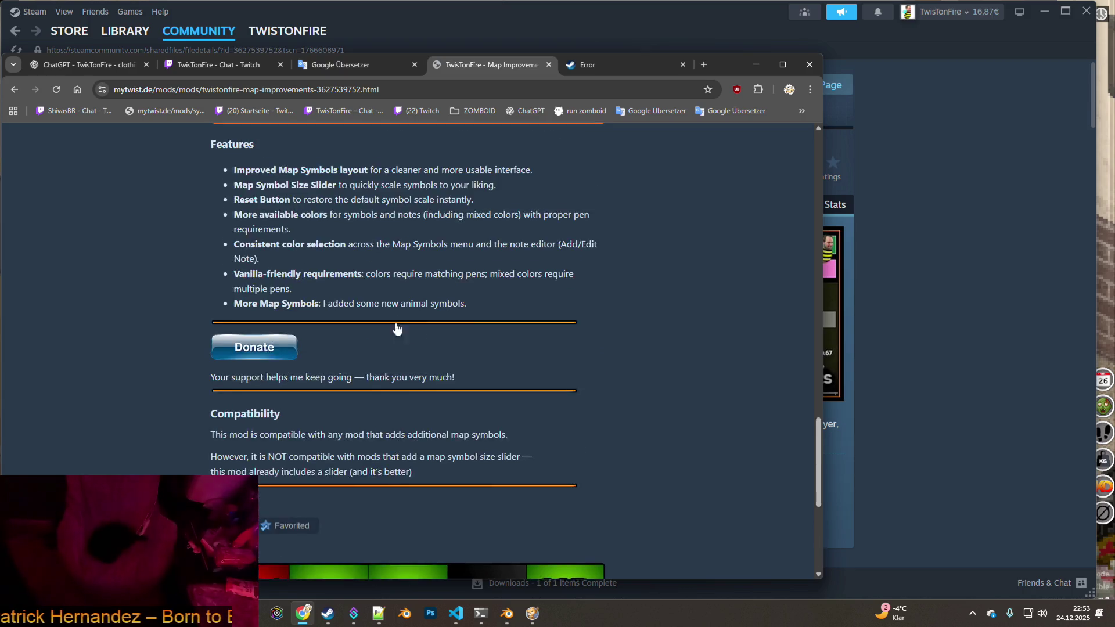
scroll(432, 366, up, 10)
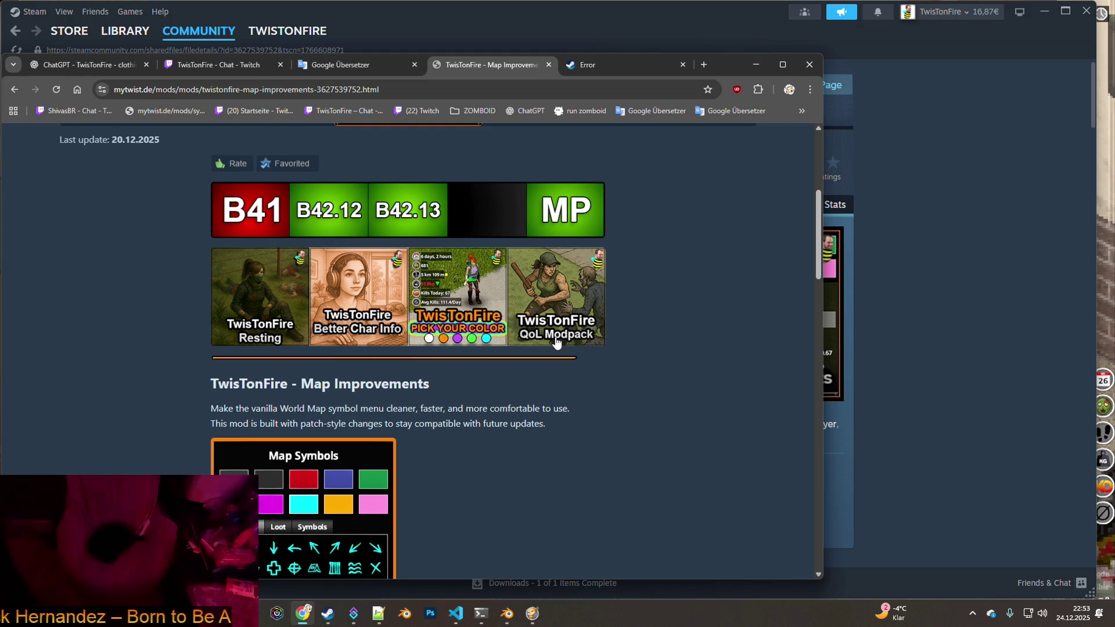
Favorite the mod, give it a thumbs-up rating, and minimize the browser.
click(284, 164)
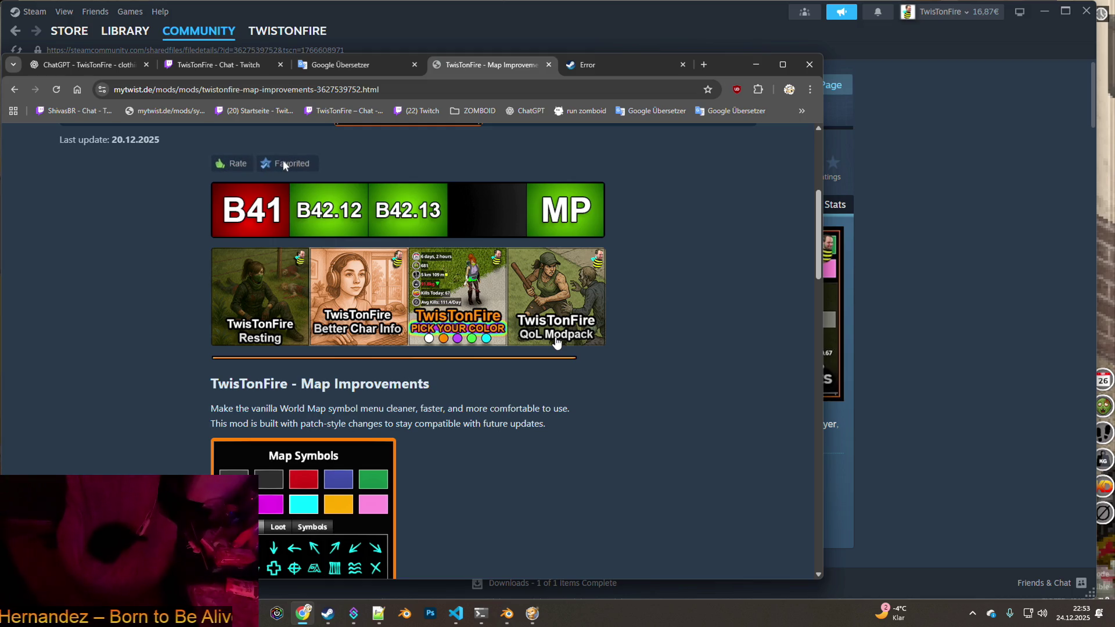
click(231, 164)
click(281, 164)
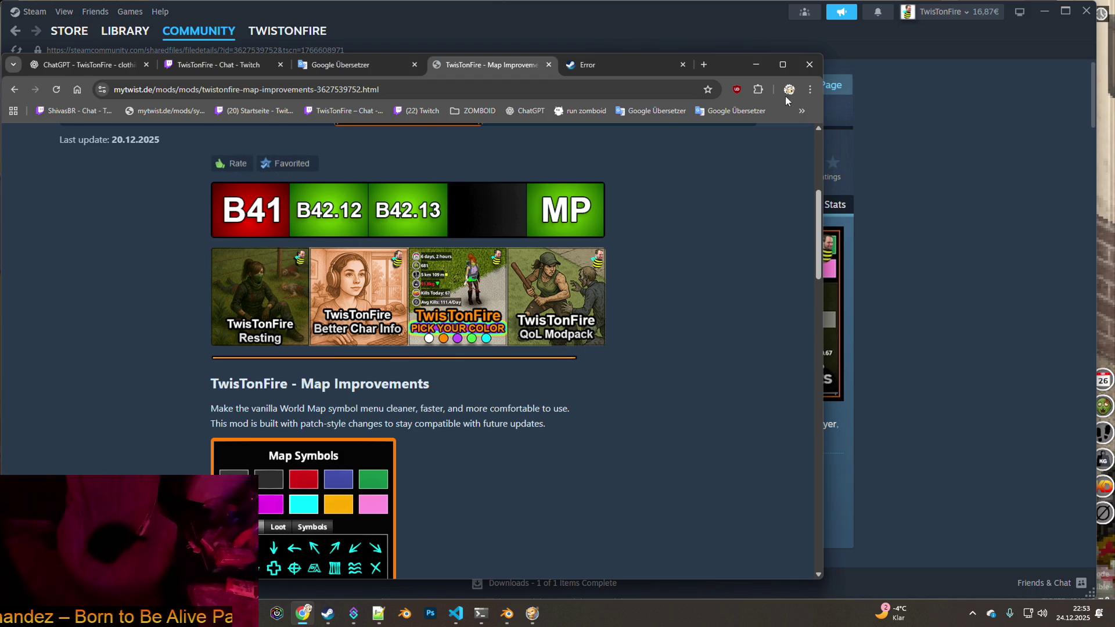
click(758, 65)
scroll(639, 267, down, 10)
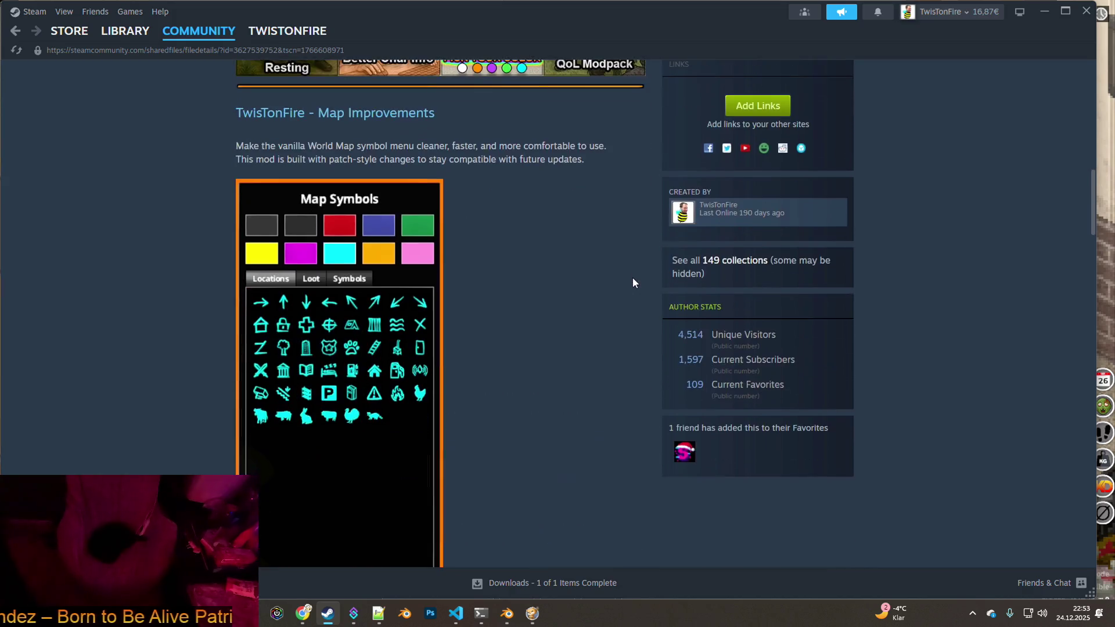
Scroll down to the workshop comments, then minimize Steam to reveal the game.
scroll(633, 278, down, 15)
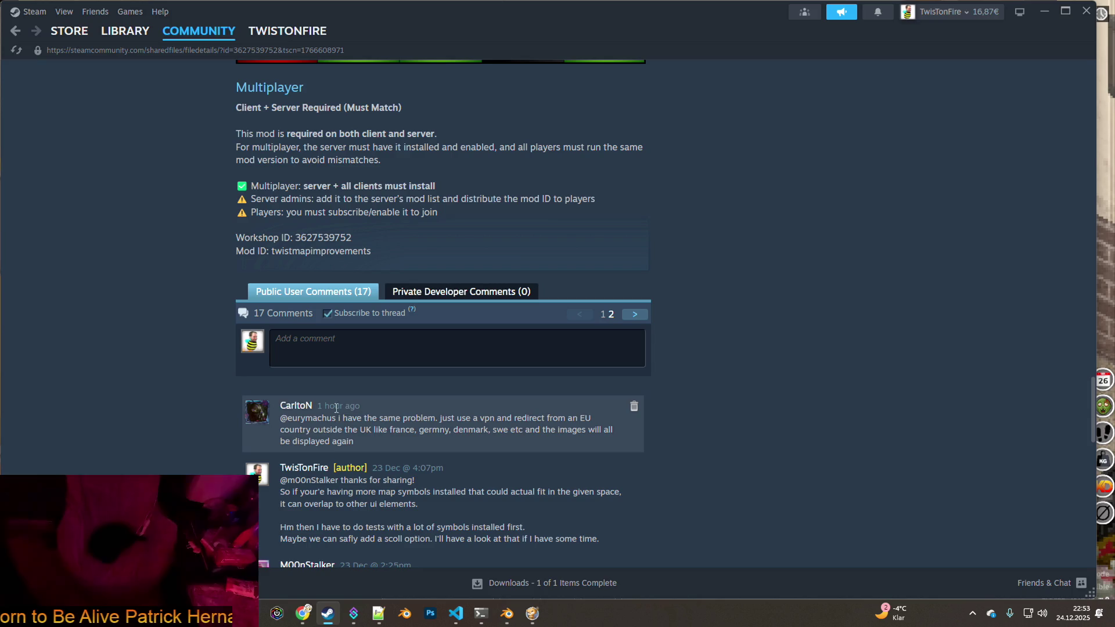
click(1045, 11)
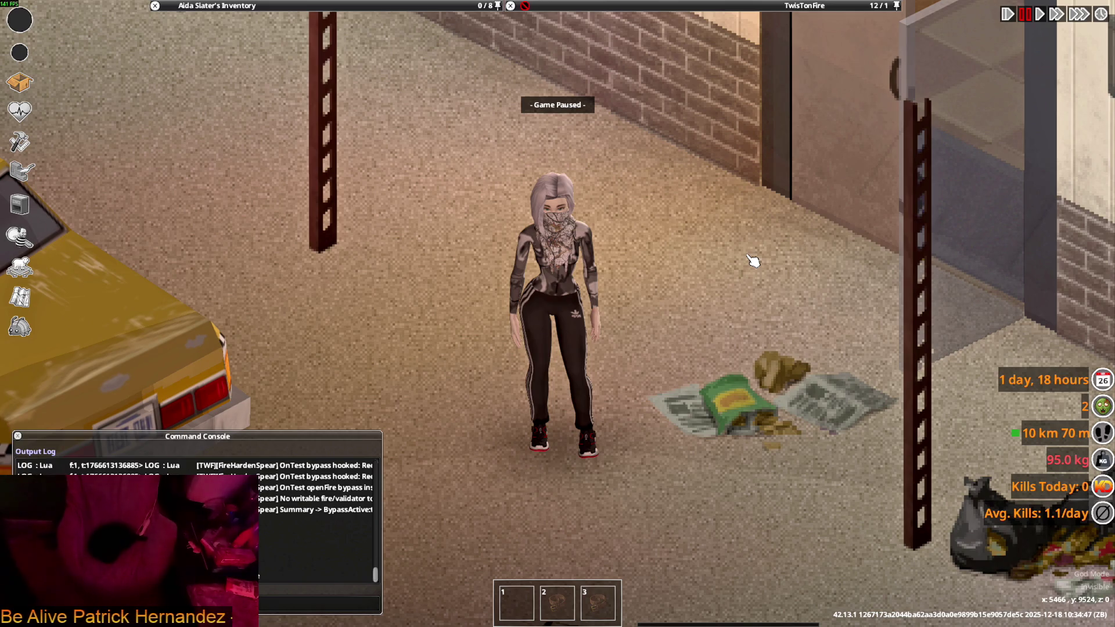
Unpause and walk the character along the street to watch the striped pants move.
key(space)
key(s)
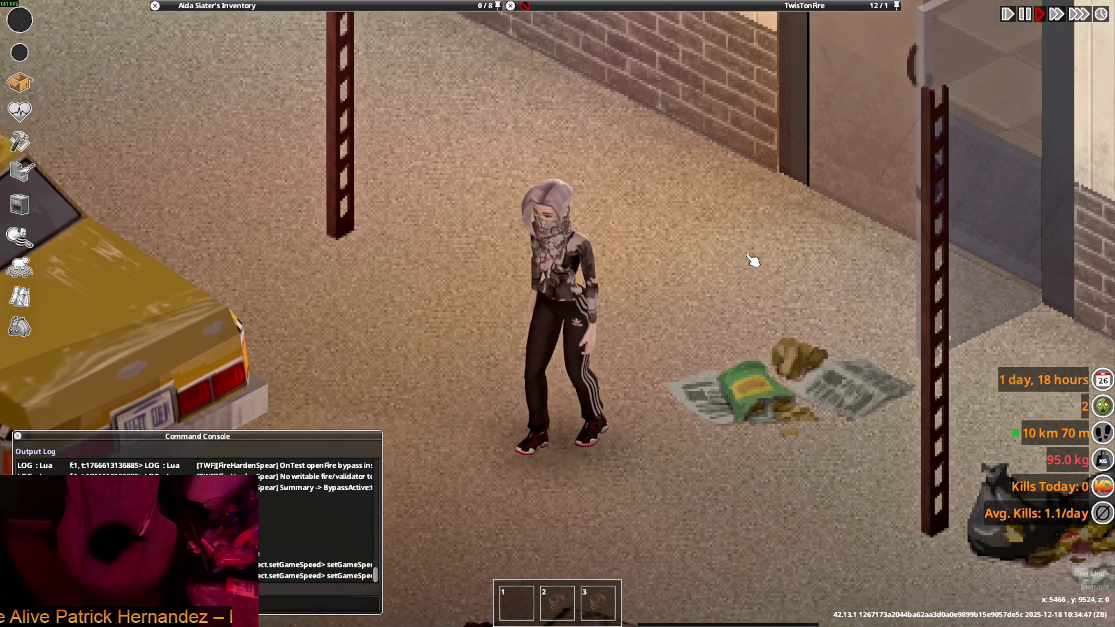
key(w)
key(a)
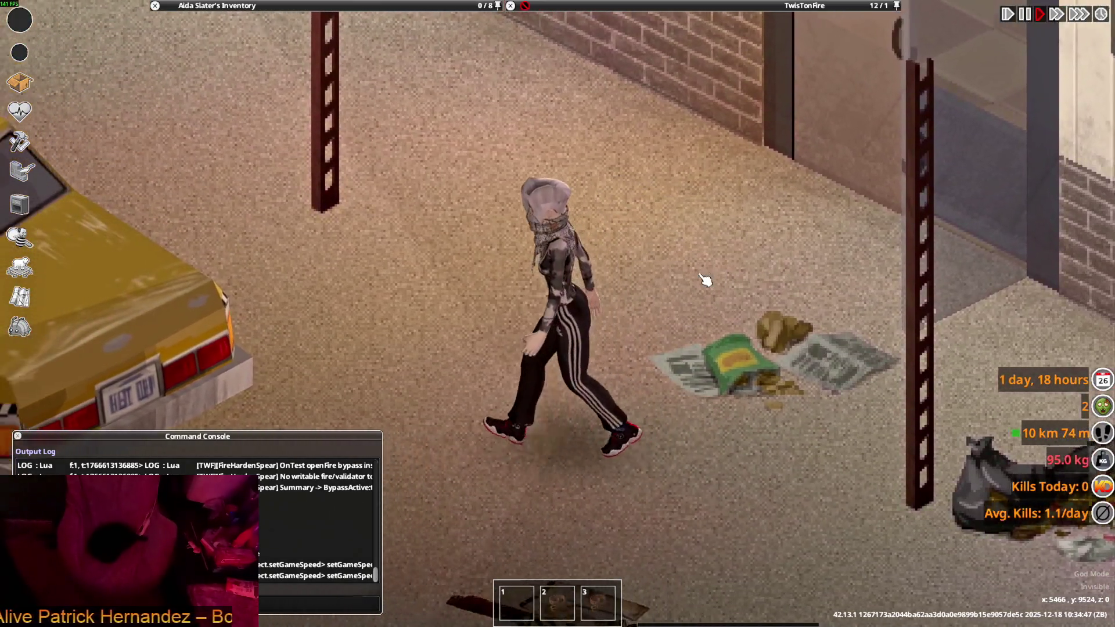
key(s)
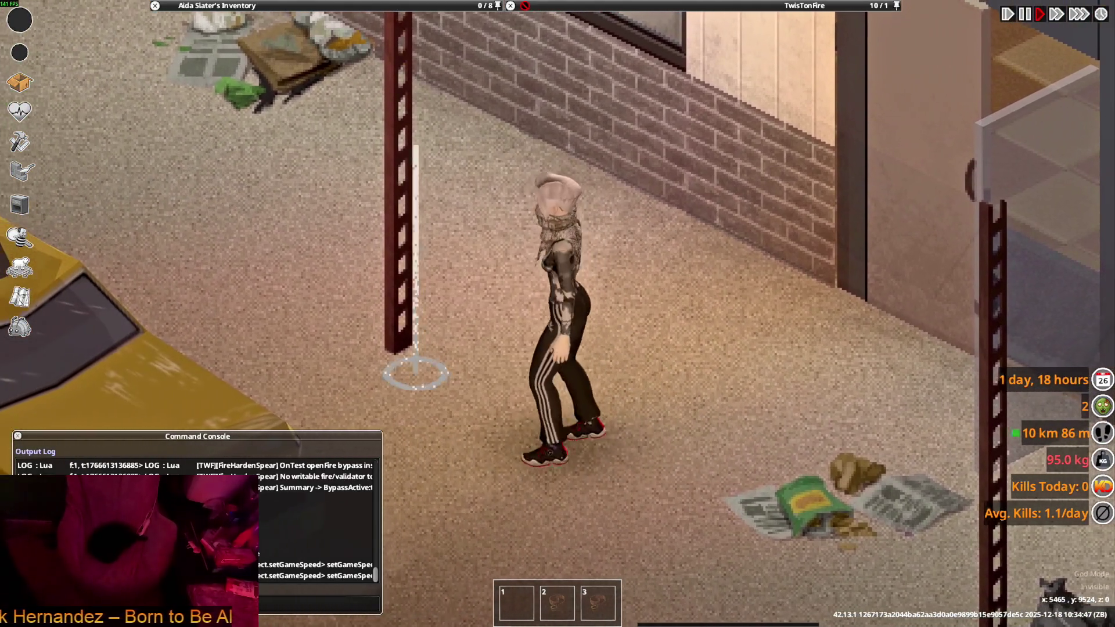
key(s)
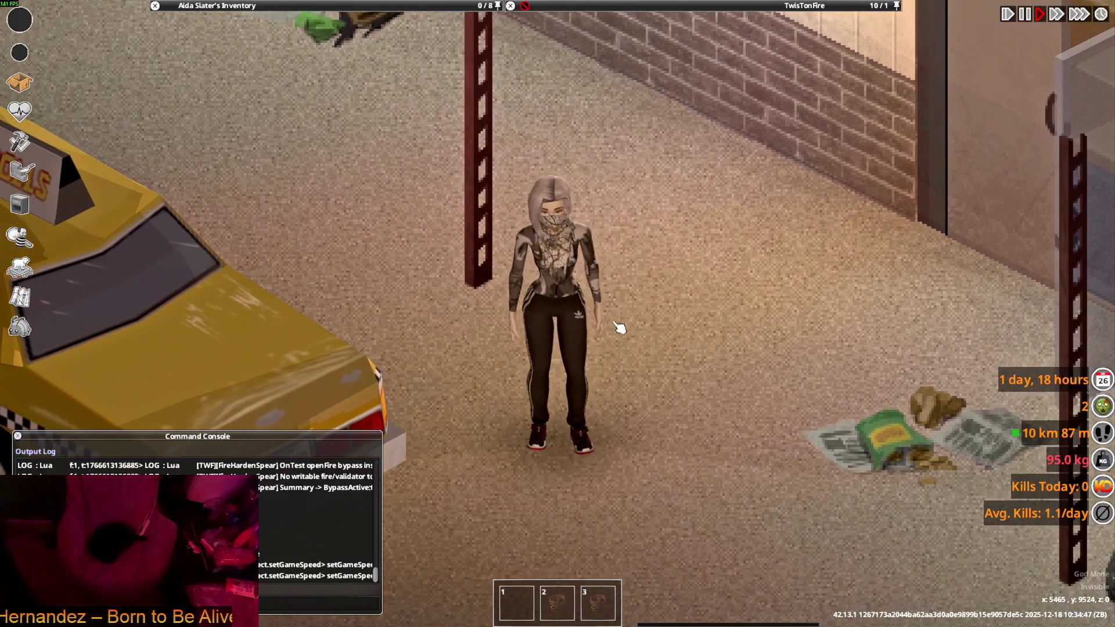
key(s)
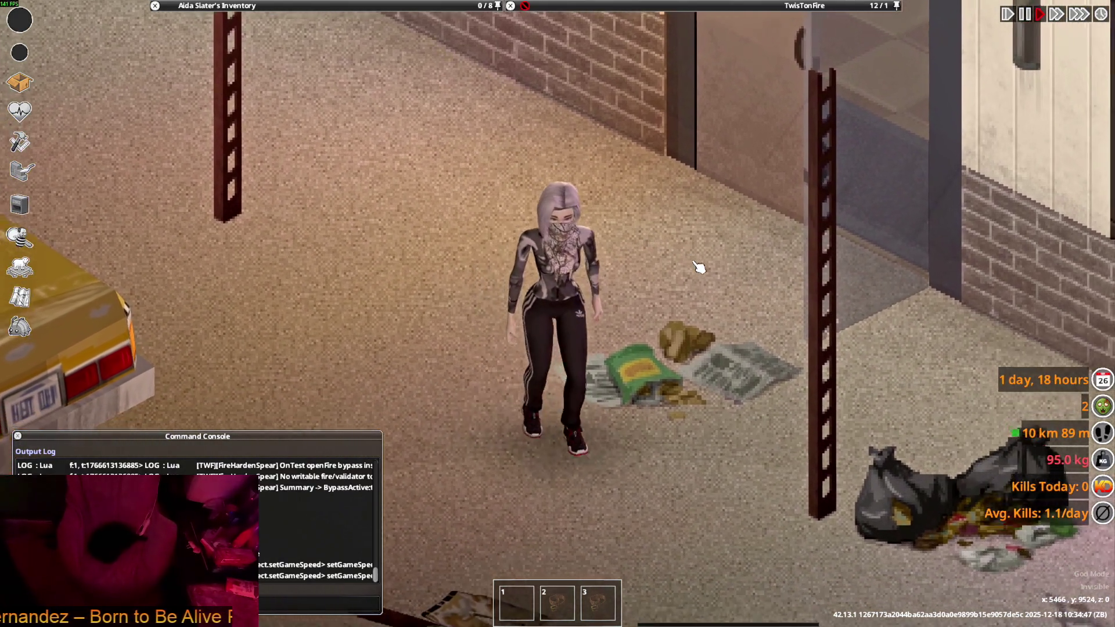
key(s)
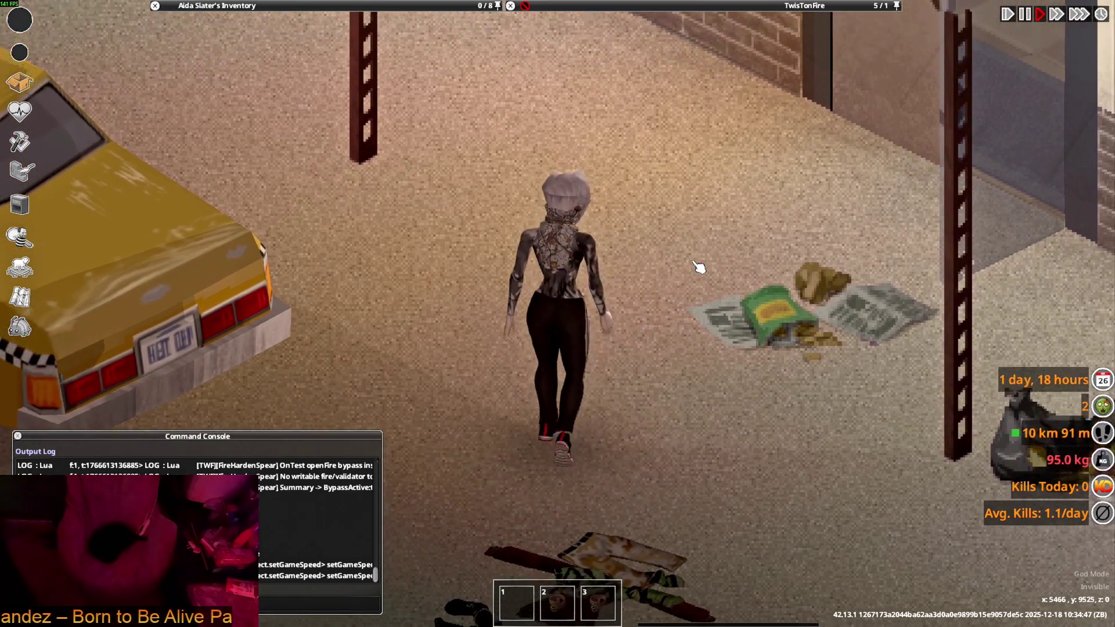
key(s)
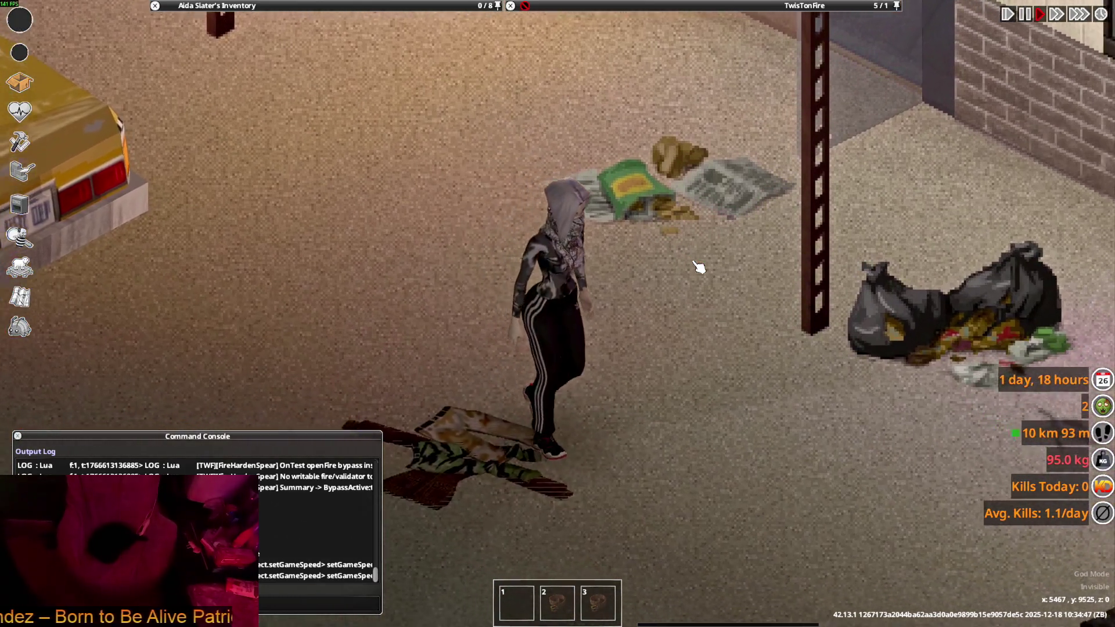
key(w)
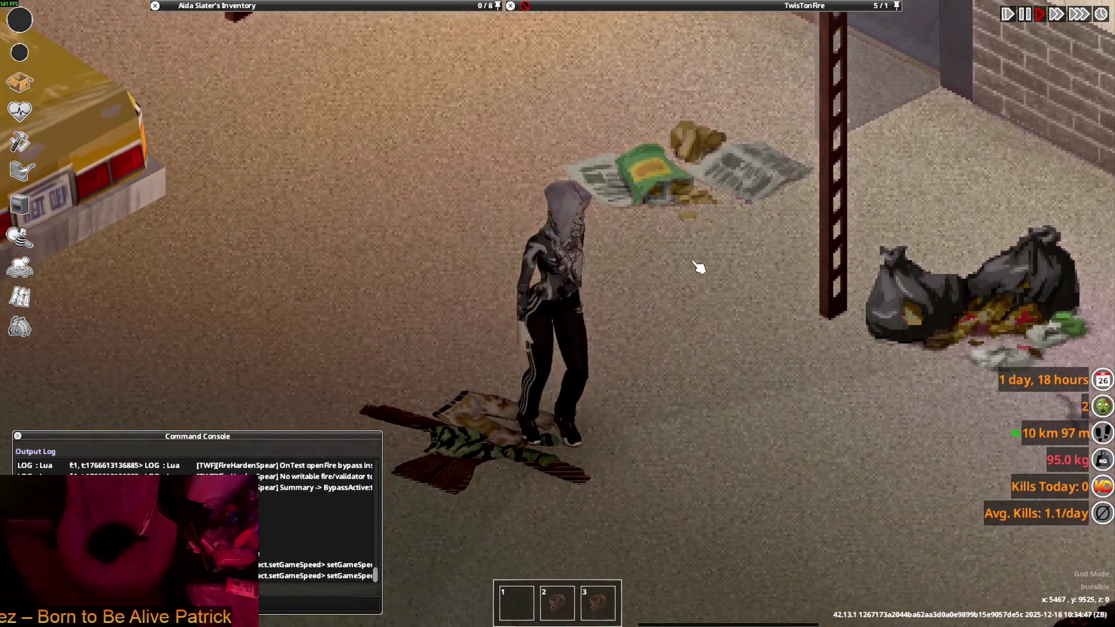
key(a)
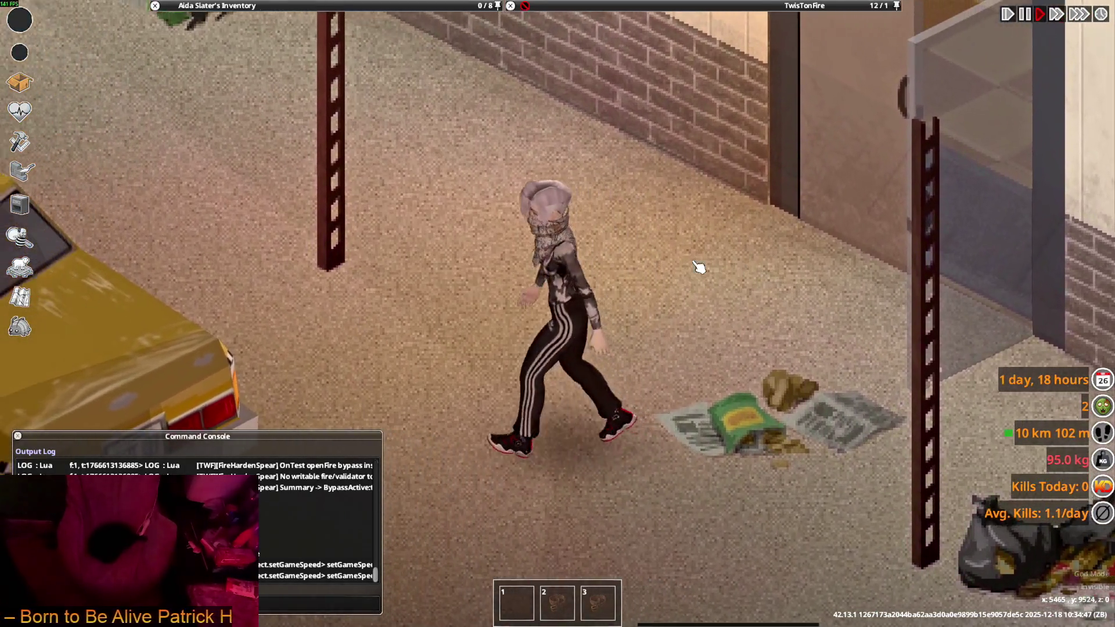
key(d)
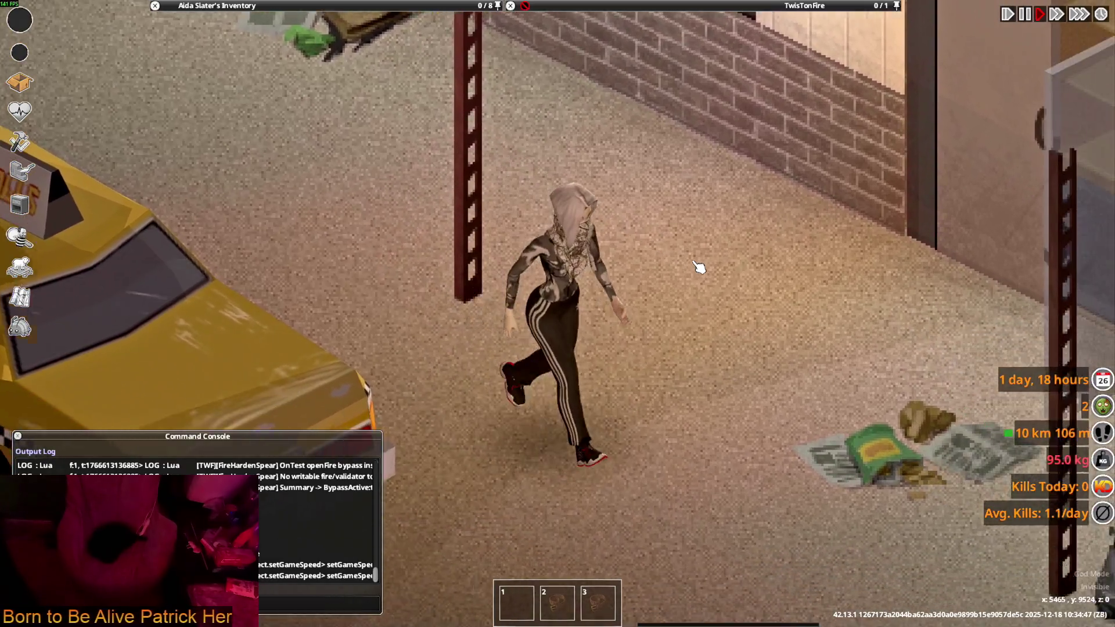
mouse_move(302, 116)
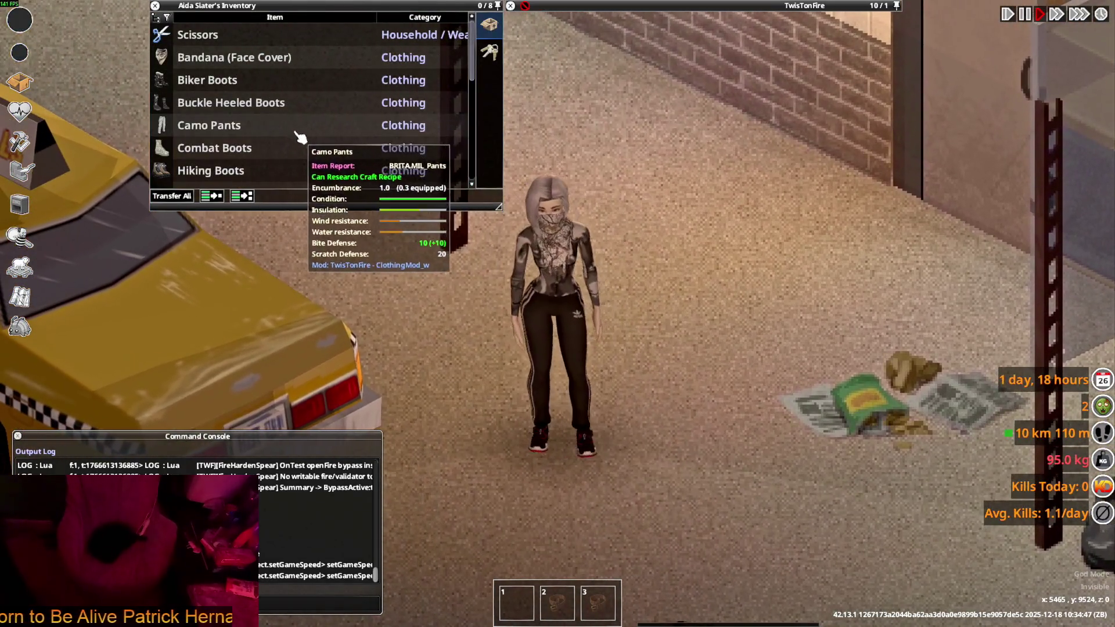
Orbit the pants model in Blender, then return to the game.
key(alt+Tab)
key(Tab)
key(Tab)
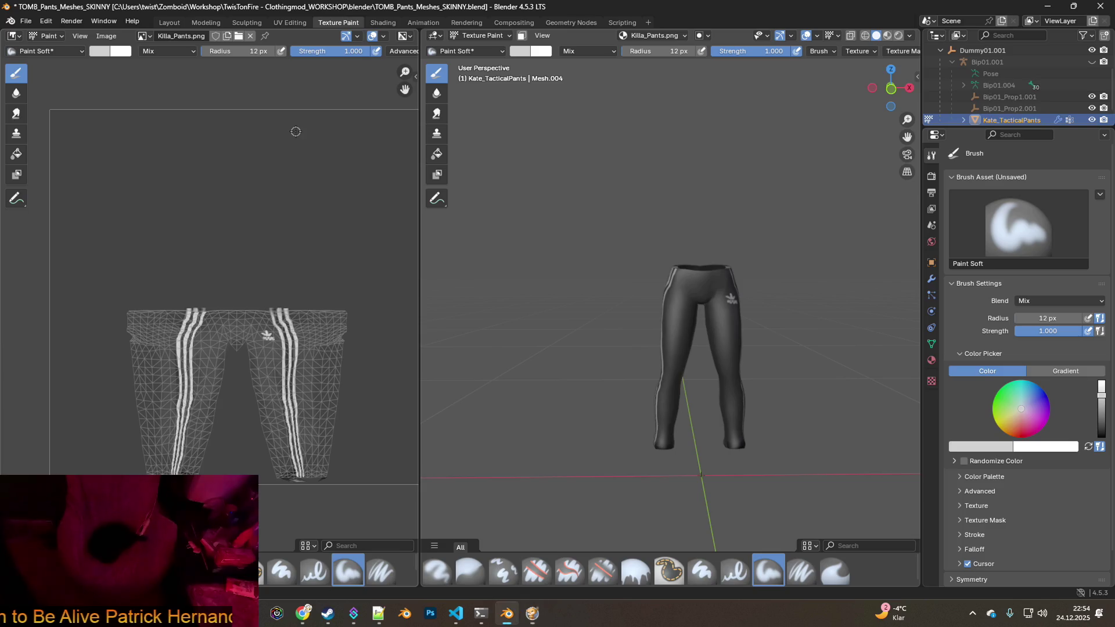
middle_drag(681, 274, 794, 275)
key(alt+Tab)
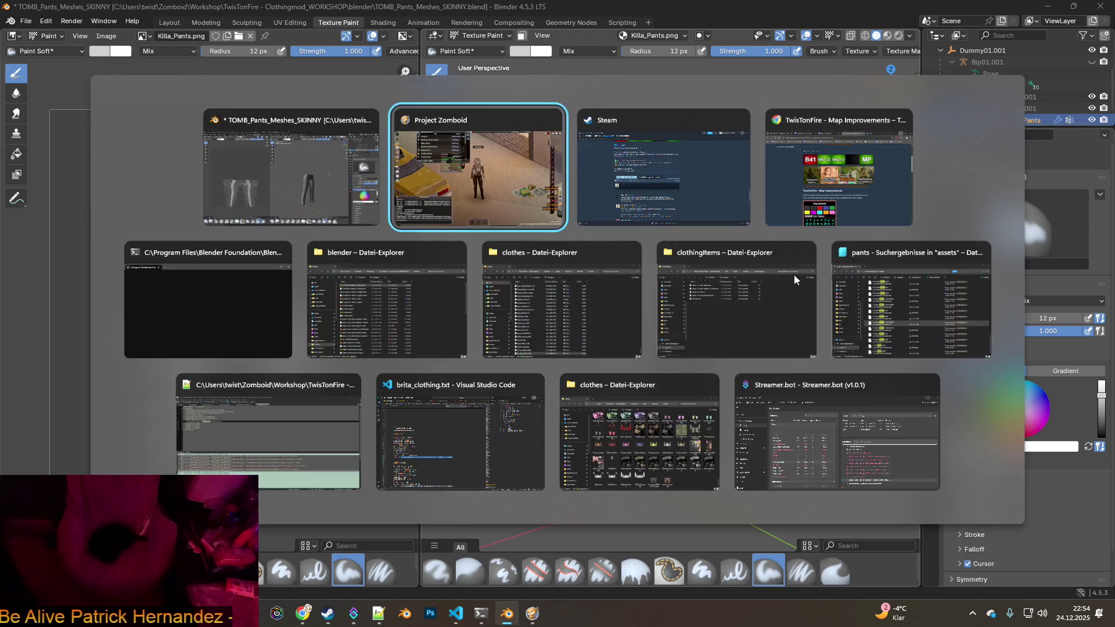
Switch from Project Zomboid to Notepad++ showing Killa_Pants.xml, whose texture is clothes\Killa_Pants.
mouse_move(224, 142)
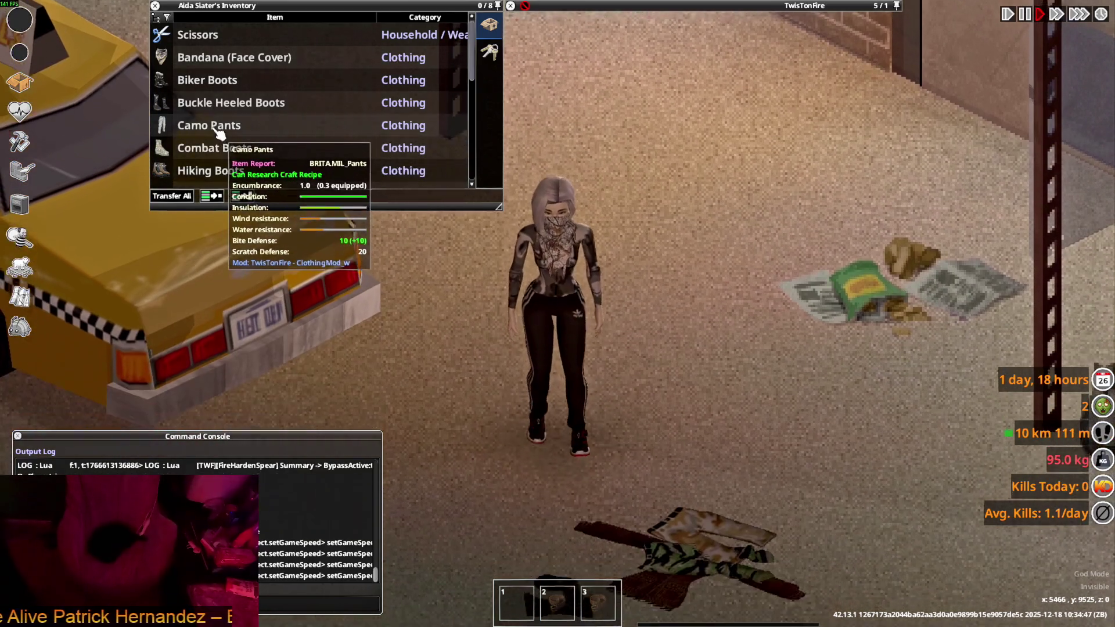
key(alt+Tab)
key(Tab)
key(Tab)
key(Tab)
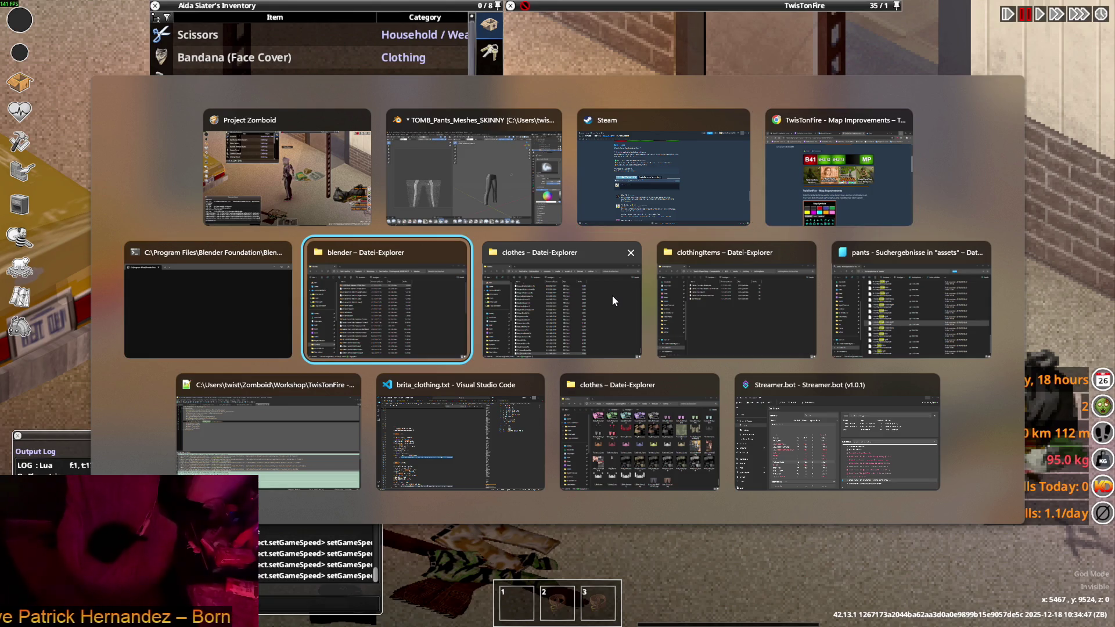
key(Tab)
key(Tab)
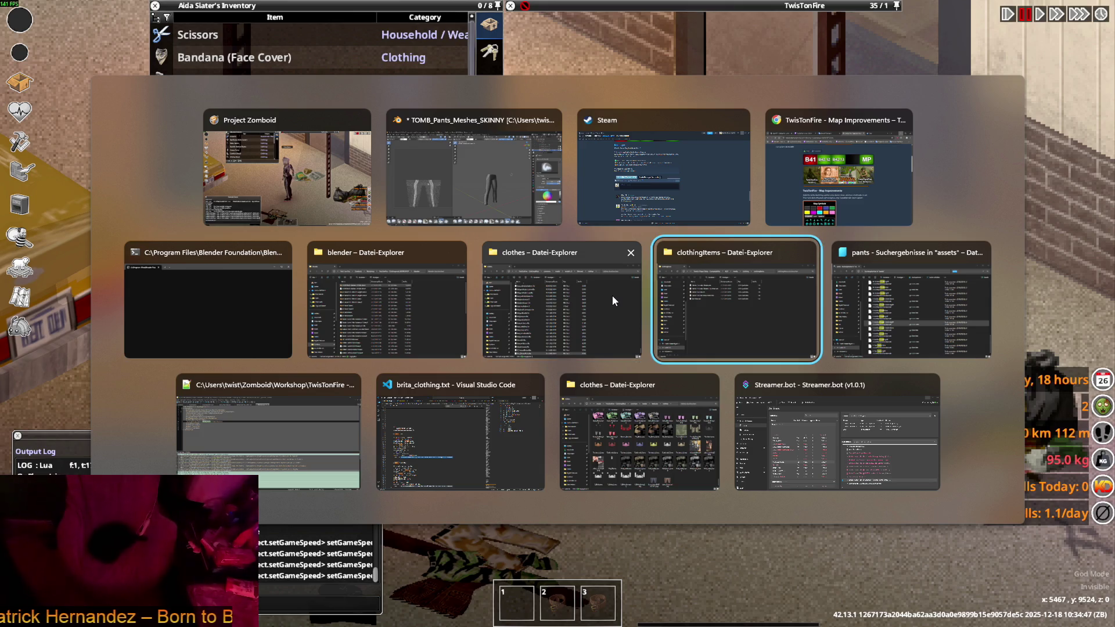
key(Tab)
key(alt+Tab)
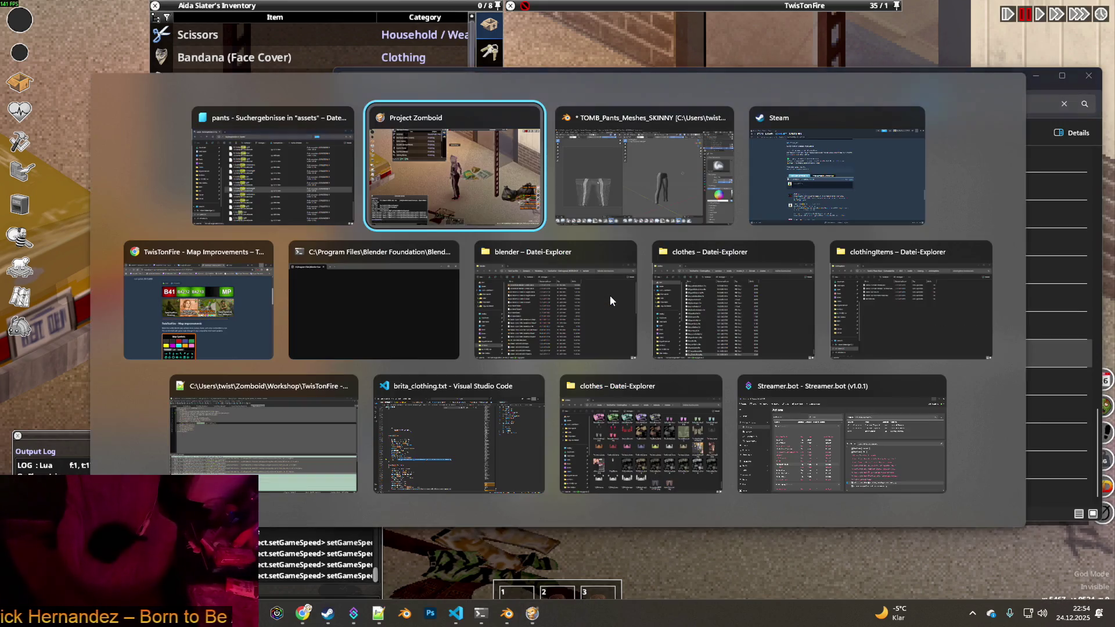
key(Tab)
key(Tab)
key(Tab)
key(Tab)
key(Tab)
key(Tab)
key(Tab)
key(Tab)
key(Tab)
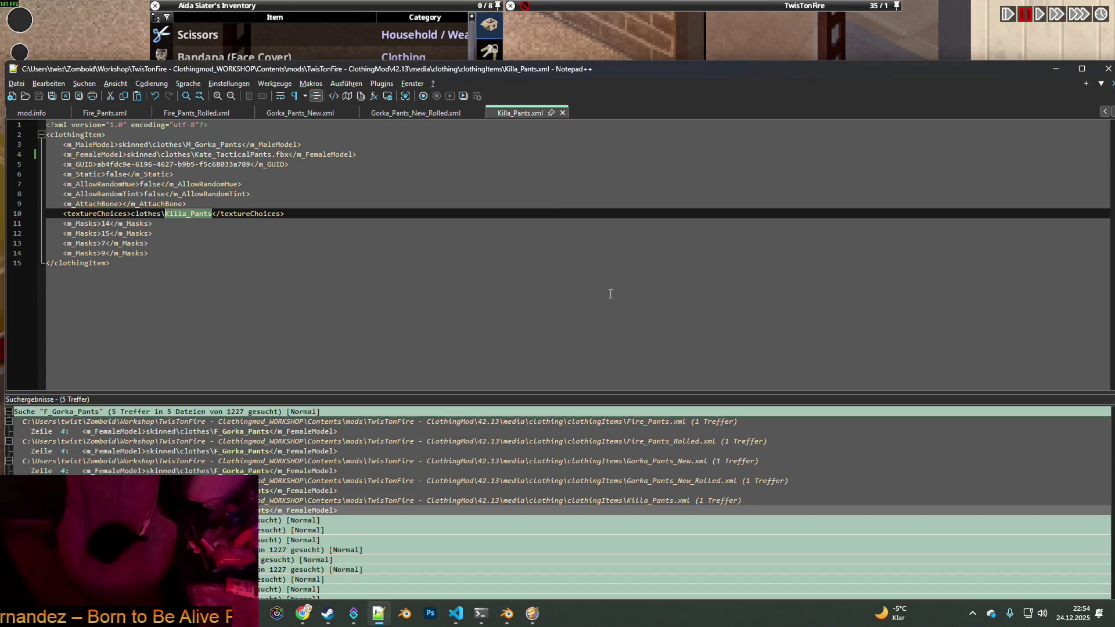